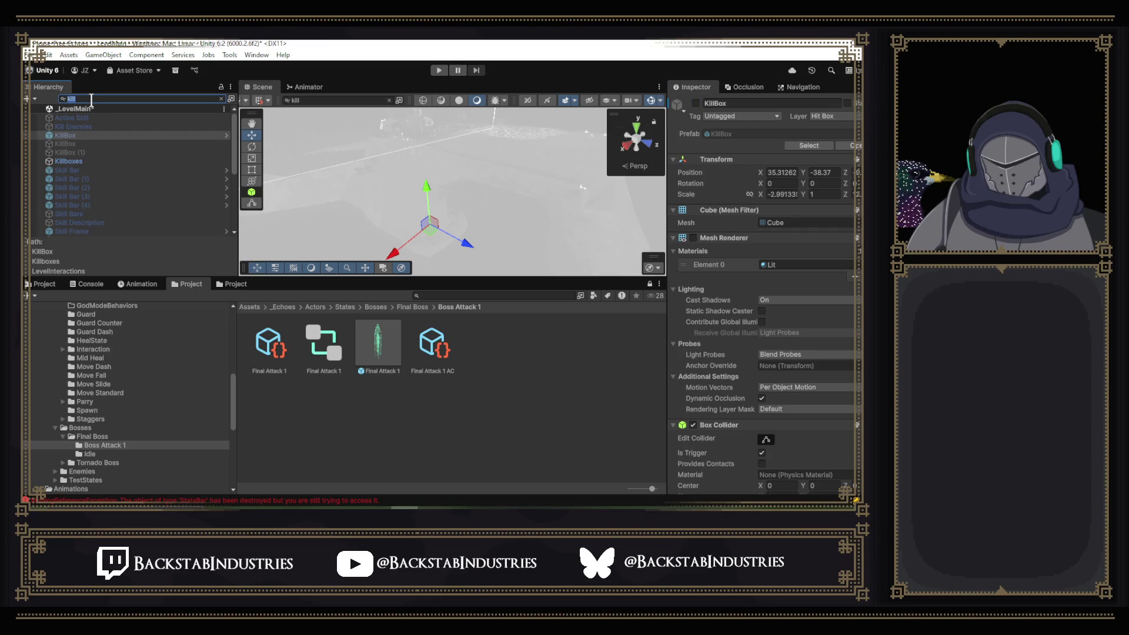
# - Deactivate the four KillBox objects, save the scene, and enter Play mode
pyautogui.press('BackSpace')
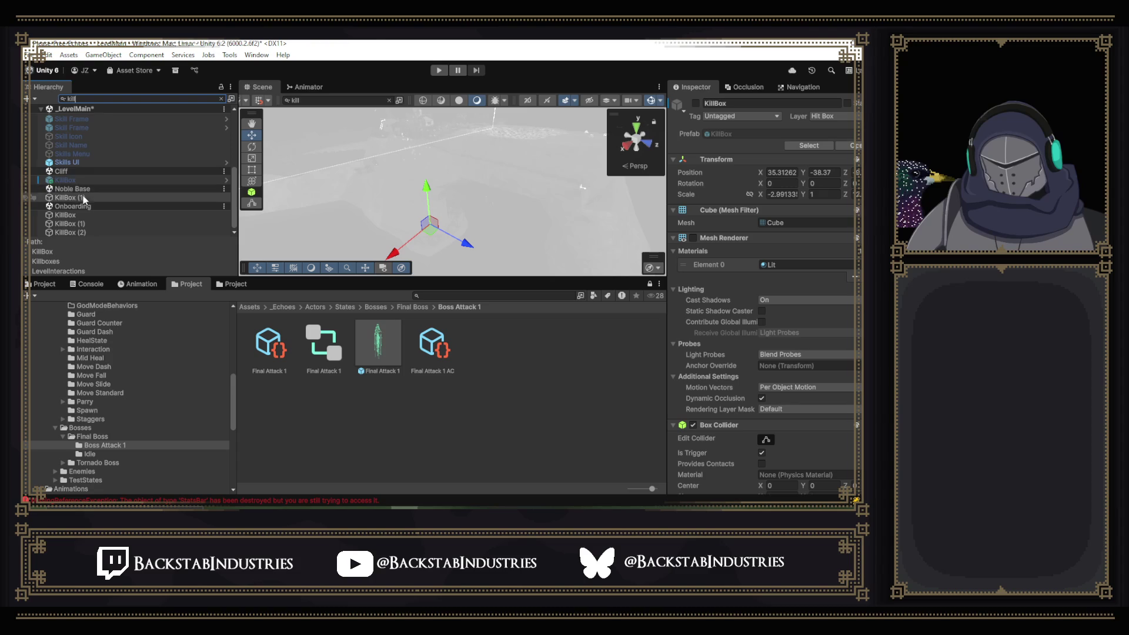
pyautogui.click(69, 217)
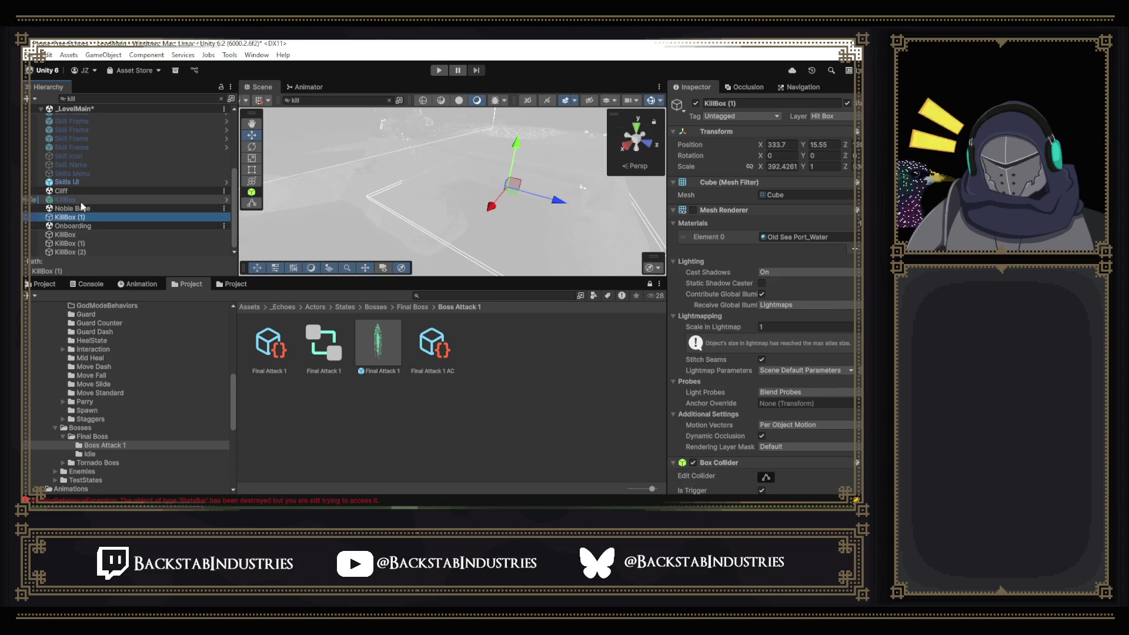
pyautogui.keyDown('ctrl'); pyautogui.click(75, 235); pyautogui.keyUp('ctrl')
pyautogui.keyDown('shift'); pyautogui.click(70, 251); pyautogui.keyUp('shift')
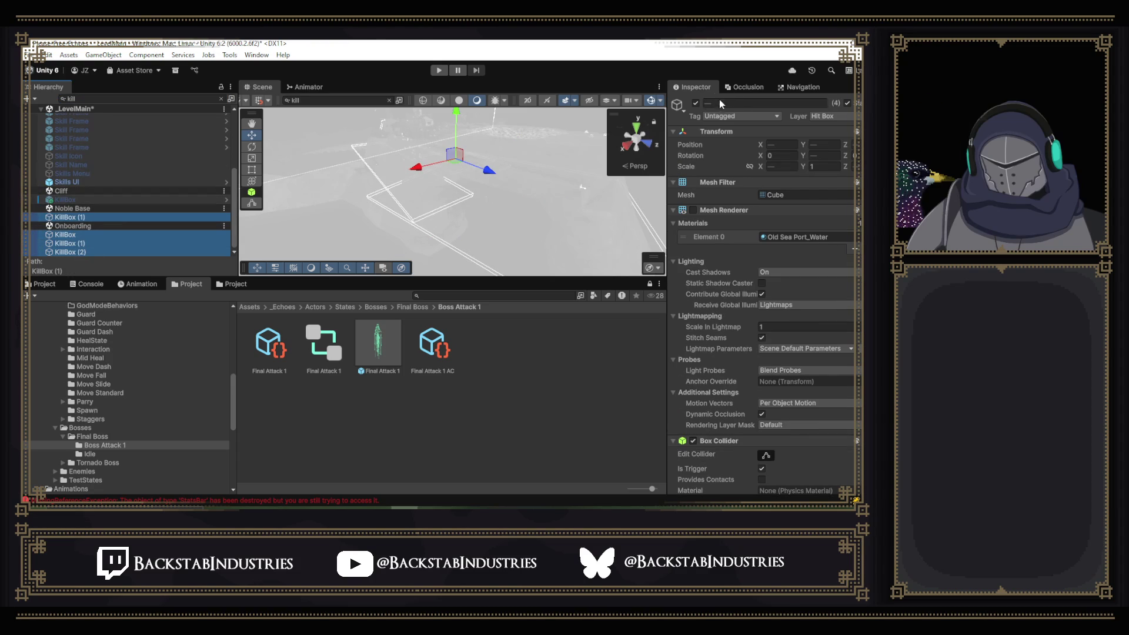
pyautogui.click(695, 104)
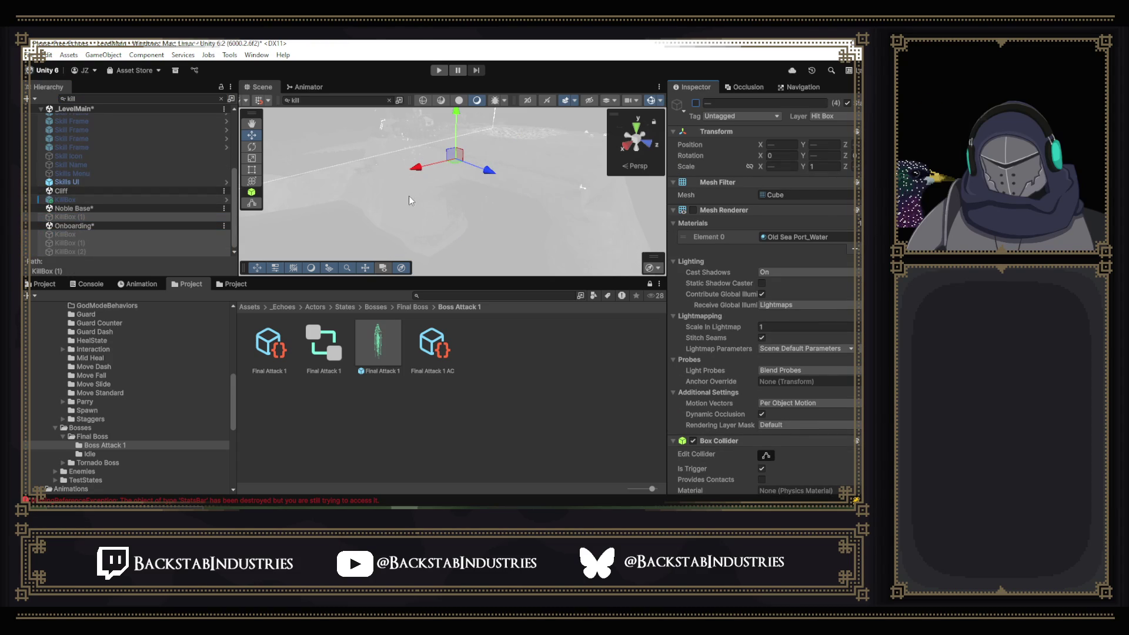
pyautogui.hotkey('ctrl', 's')
pyautogui.click(440, 70)
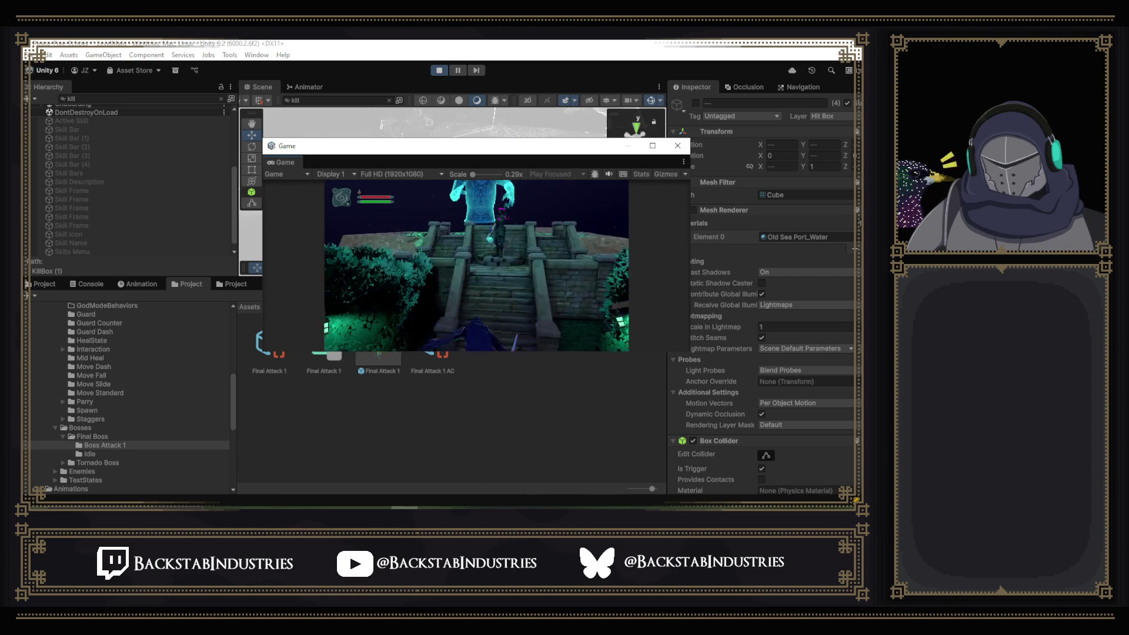
# - Dismiss the cheat overlay and maximize the Game view to fill the editor
pyautogui.press('p')
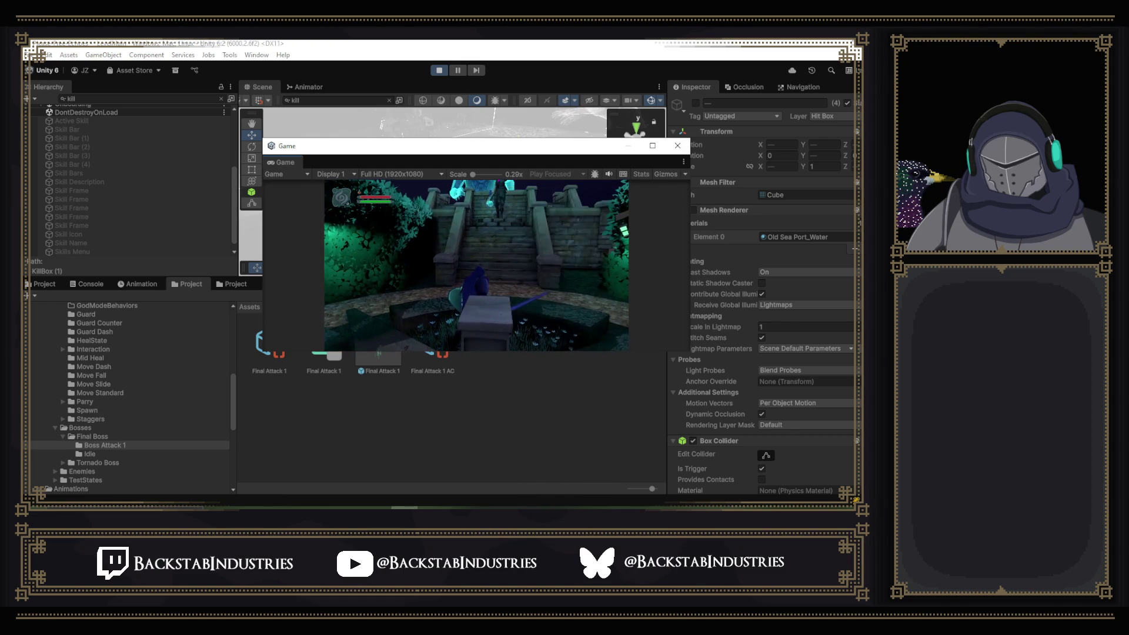
pyautogui.press('Escape')
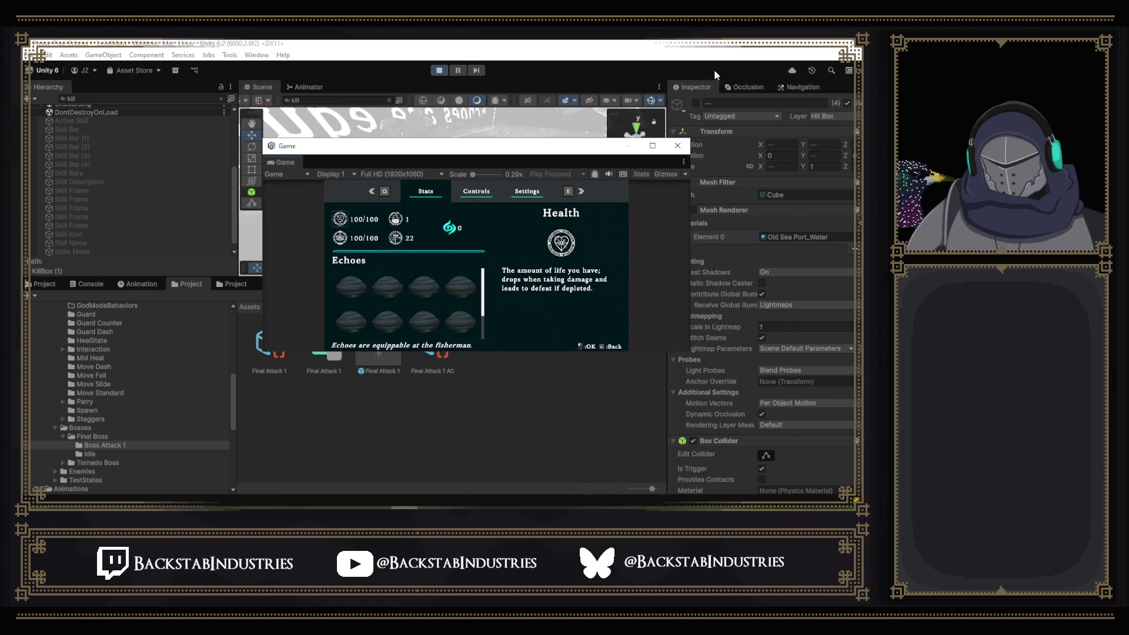
pyautogui.click(651, 145)
pyautogui.press('Escape')
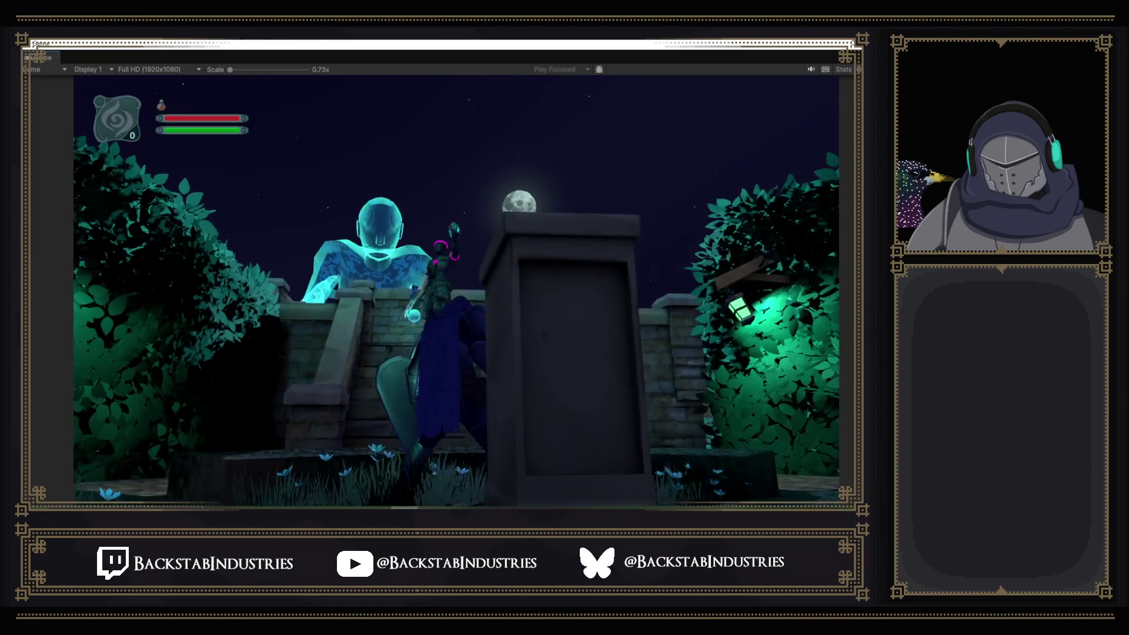
# - Run up the temple stairs into the Source of the Mist fight, pause, and return to the editor
pyautogui.press('w')
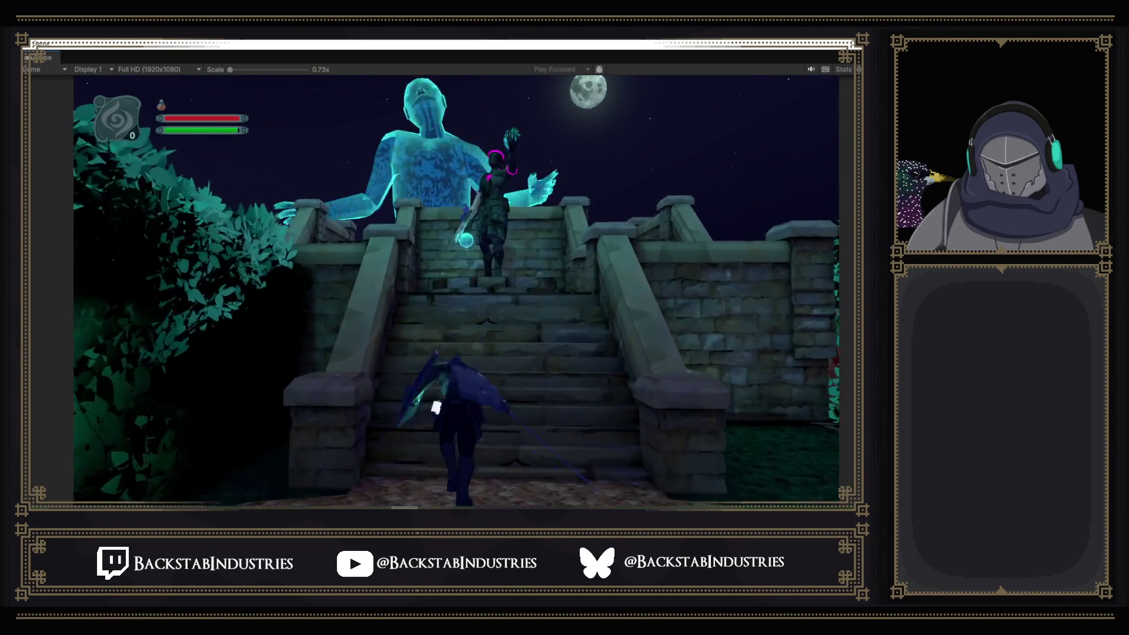
pyautogui.press('w')
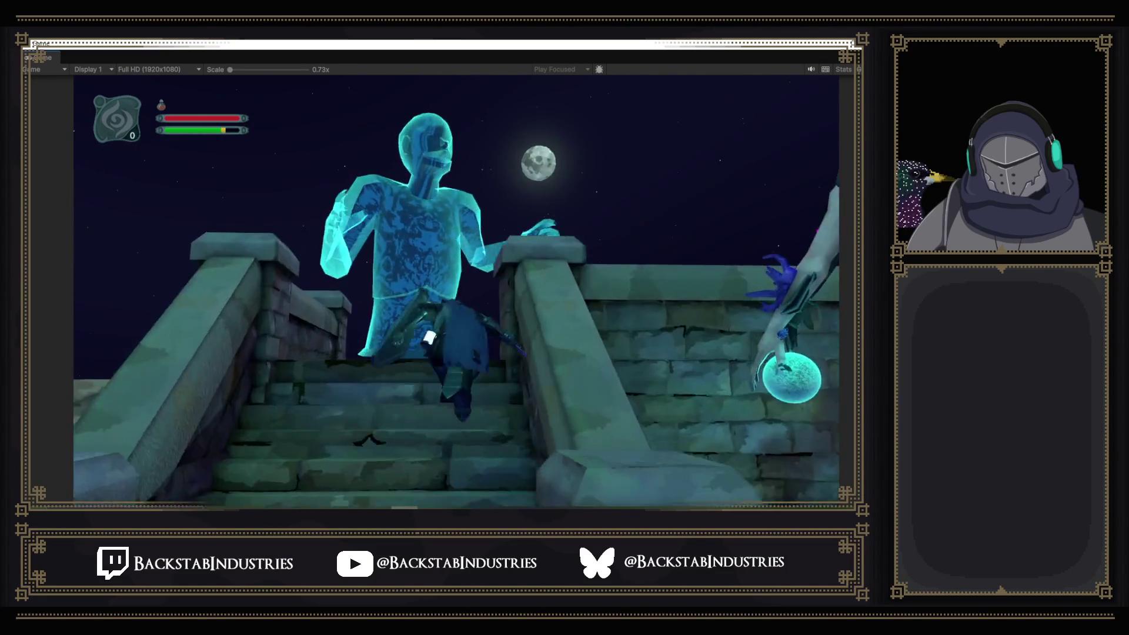
pyautogui.press('w')
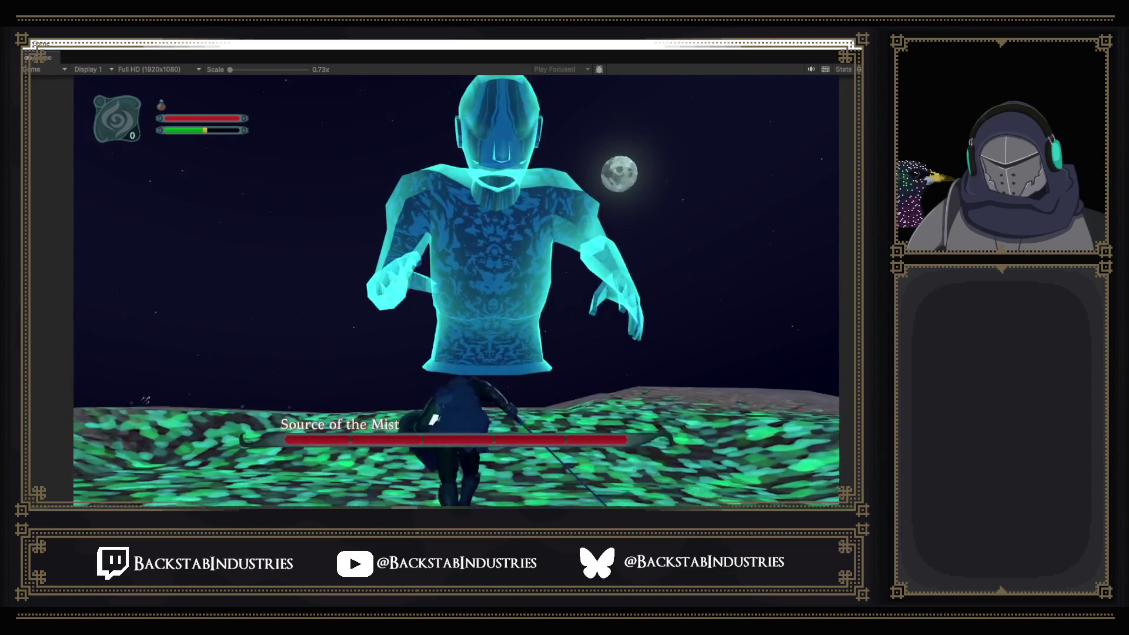
pyautogui.press('w')
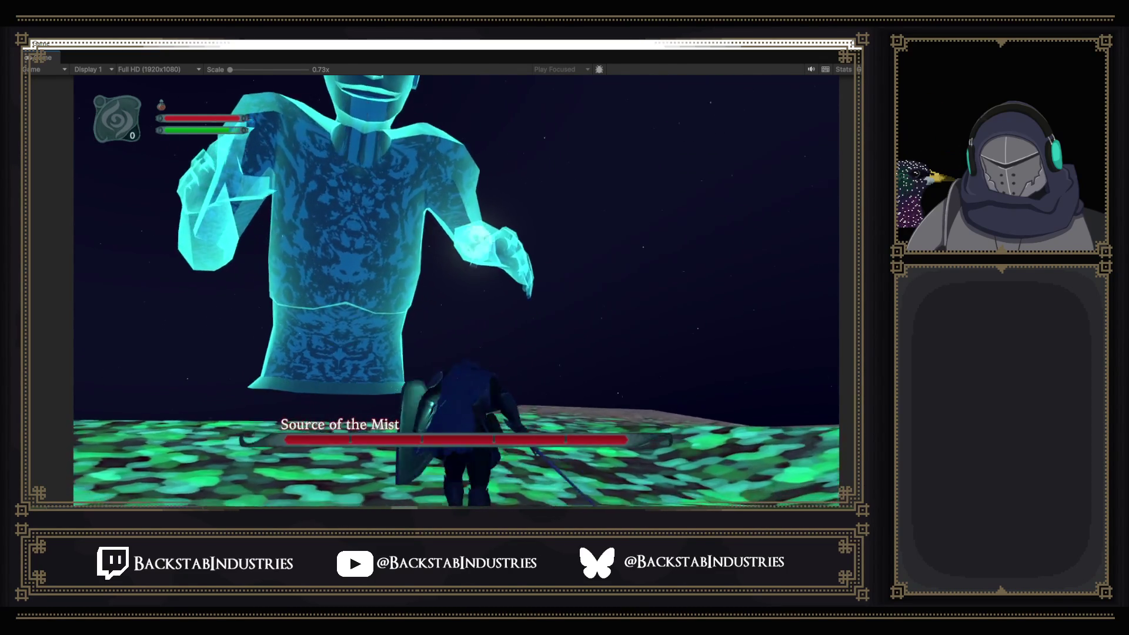
pyautogui.press('Escape')
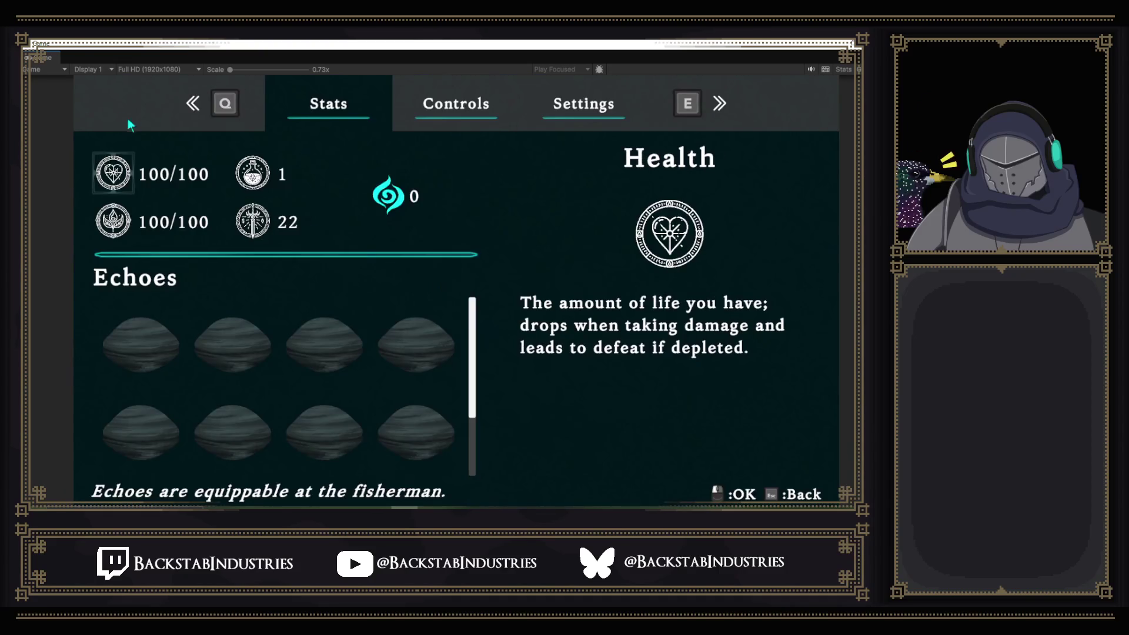
pyautogui.hotkey('shift', 'space')
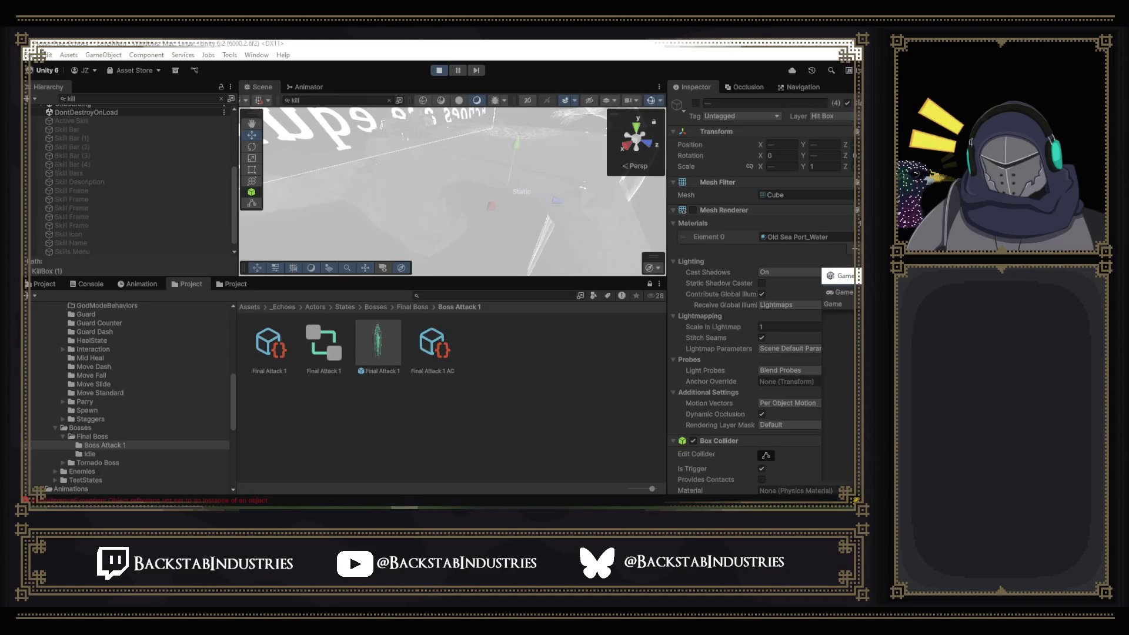
# - Clear the Hierarchy search and select the E Final Boss parent object via the boss in the Scene
pyautogui.scroll(5, 73, 155)
pyautogui.click(62, 153)
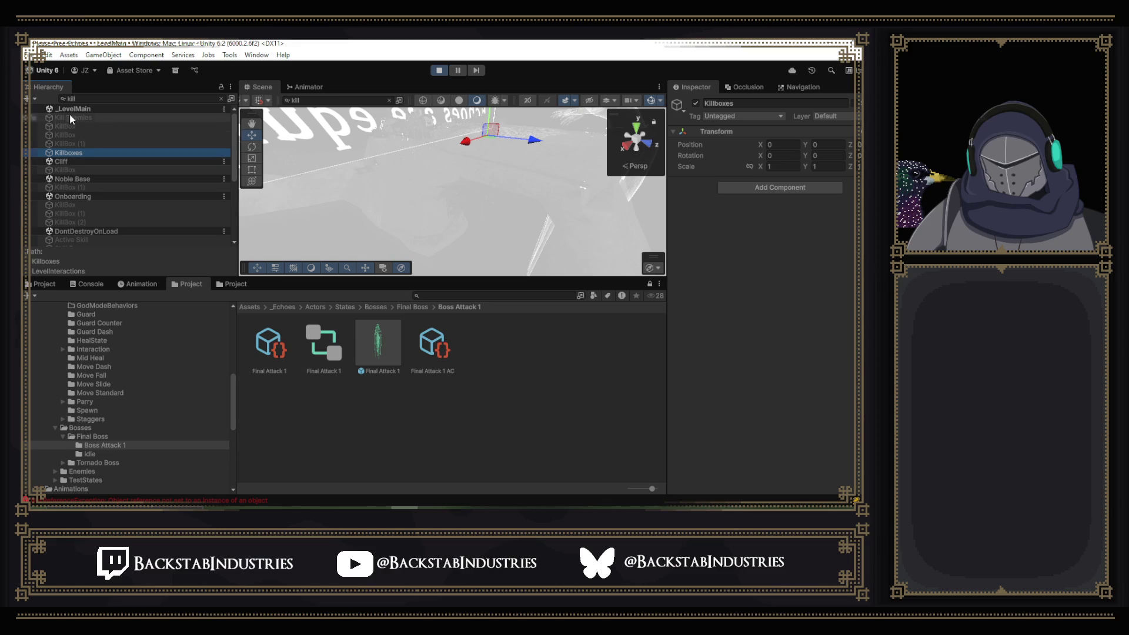
pyautogui.click(221, 99)
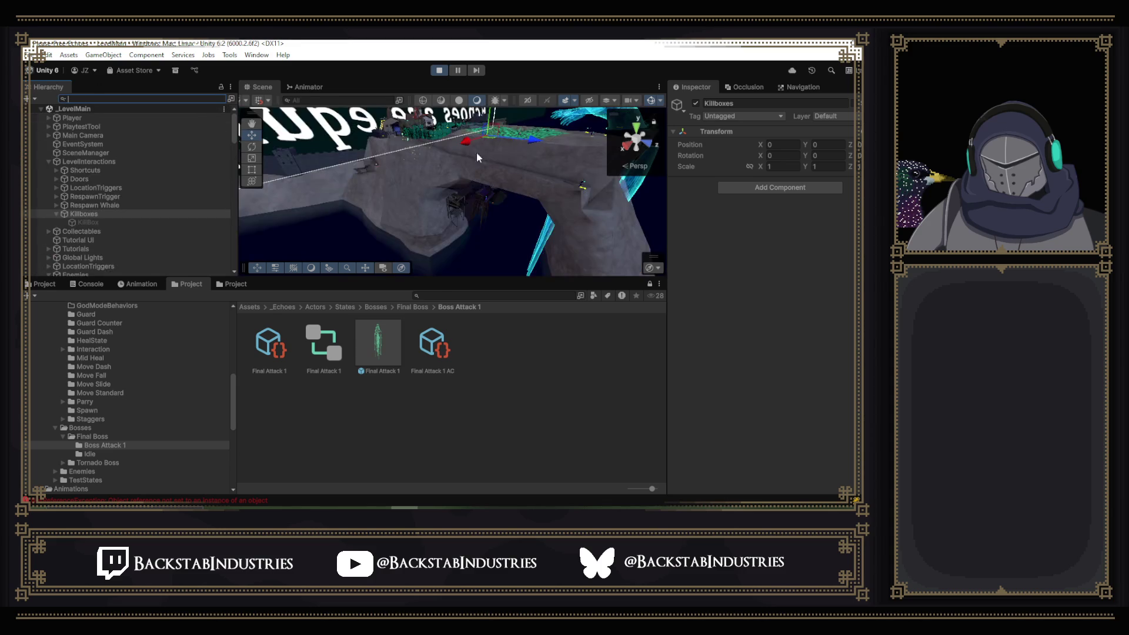
pyautogui.click(525, 139)
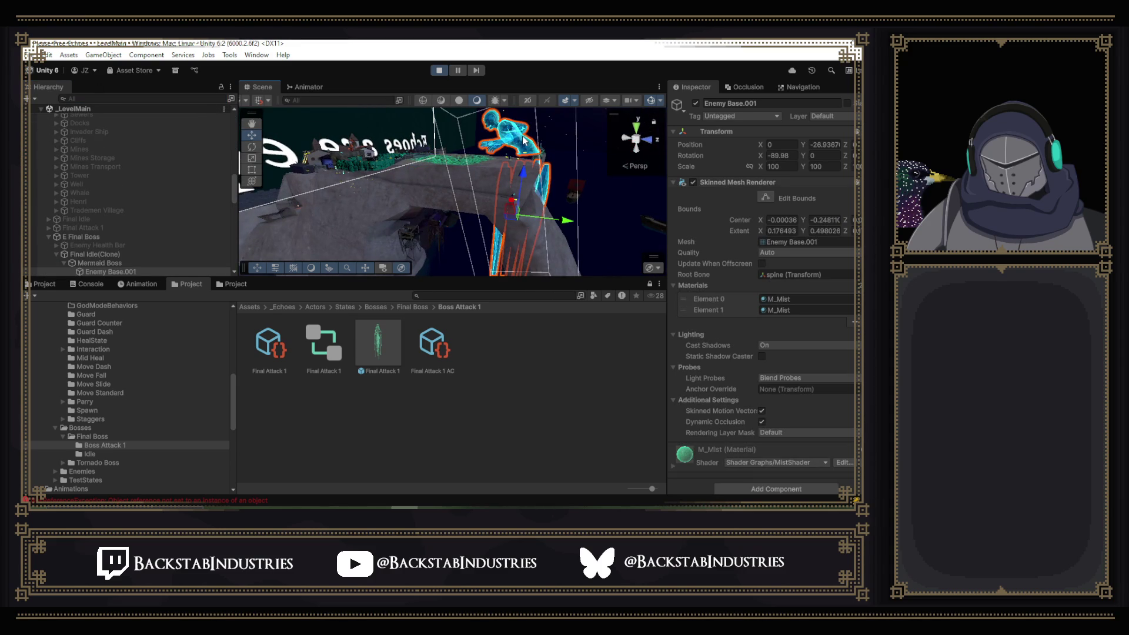
pyautogui.click(129, 254)
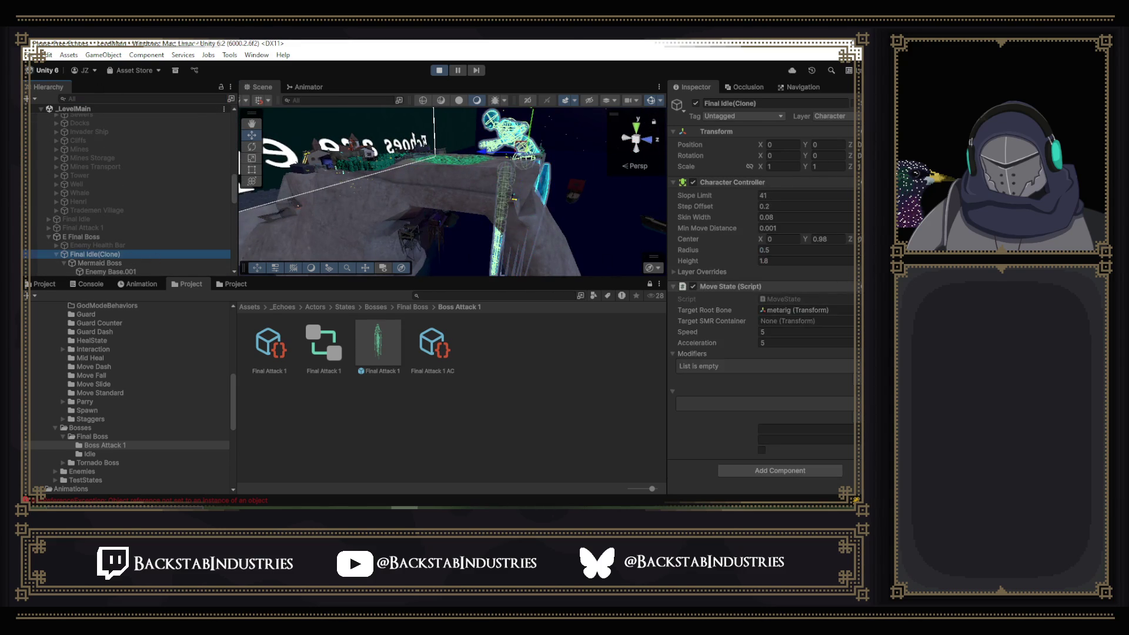
pyautogui.click(118, 237)
# - Review E Final Boss's combat settings, including Max Health 1200, then stop play mode
pyautogui.scroll(-5, 816, 297)
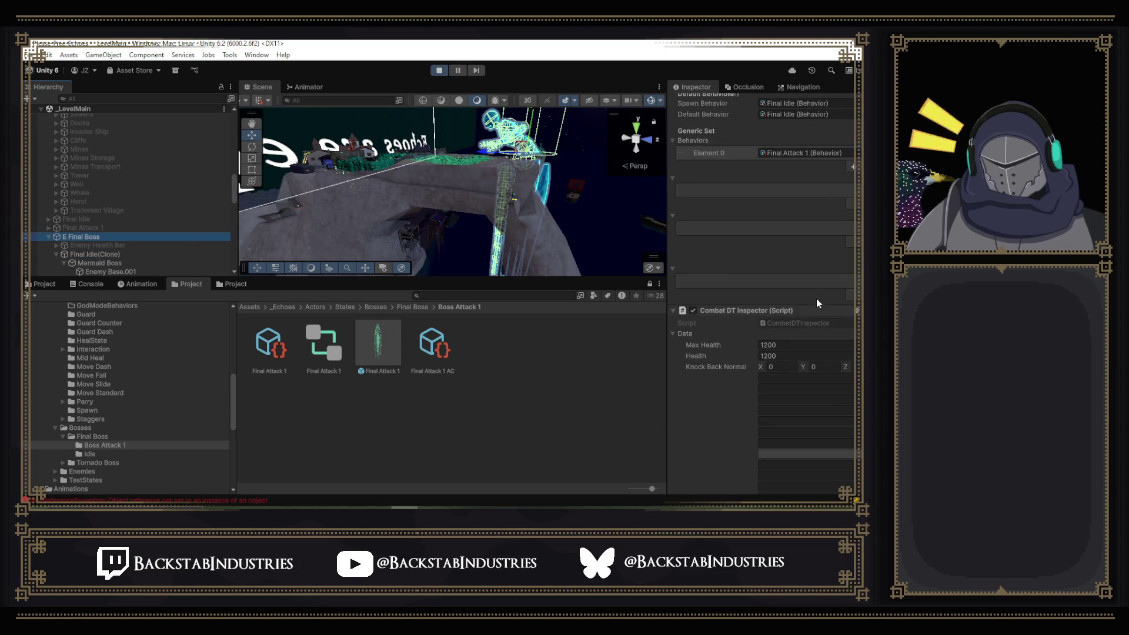
pyautogui.scroll(5, 819, 307)
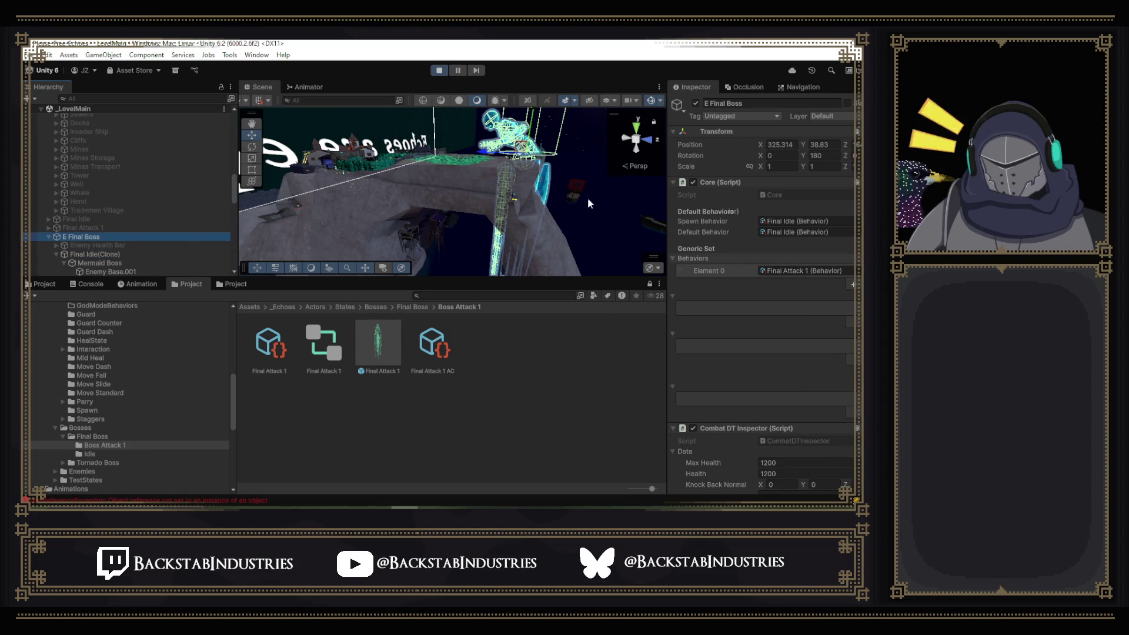
pyautogui.click(439, 71)
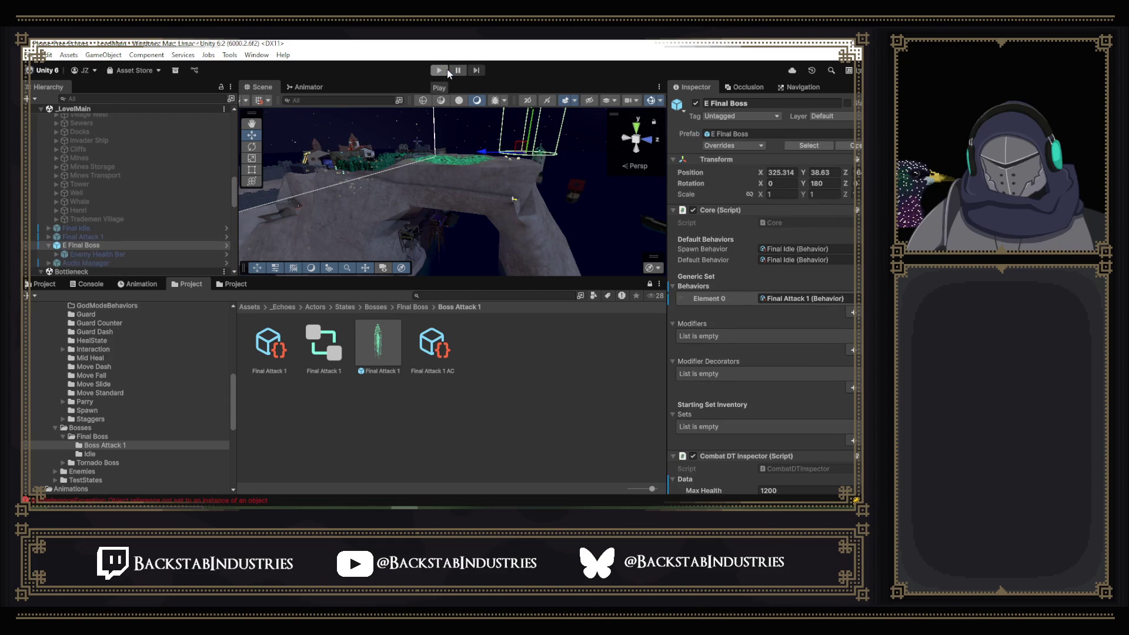
# - Re-enter Play mode and review E Final Boss's Combat DT Inspector and Enemy AI settings, noting Max Lock On 30
pyautogui.click(447, 70)
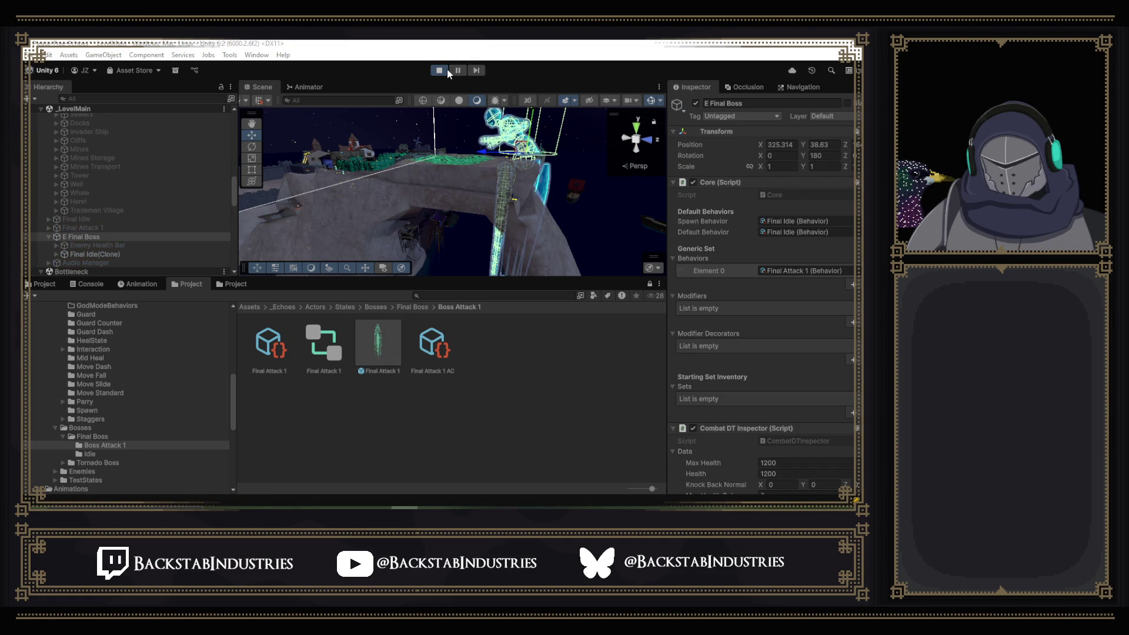
pyautogui.scroll(-3, 717, 234)
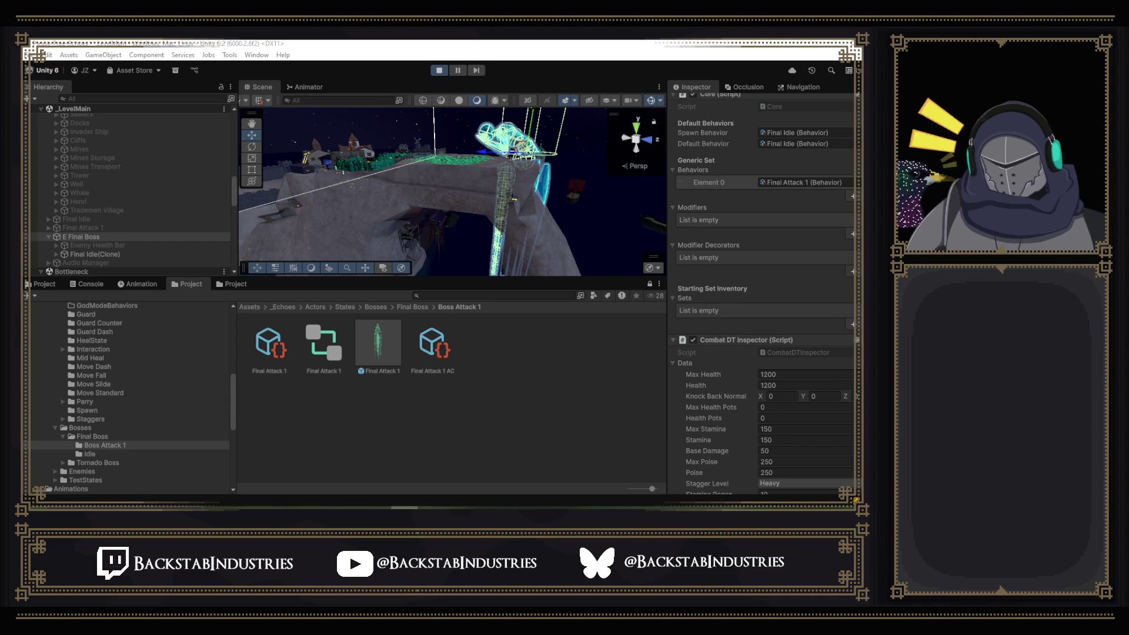
pyautogui.scroll(-15, 756, 214)
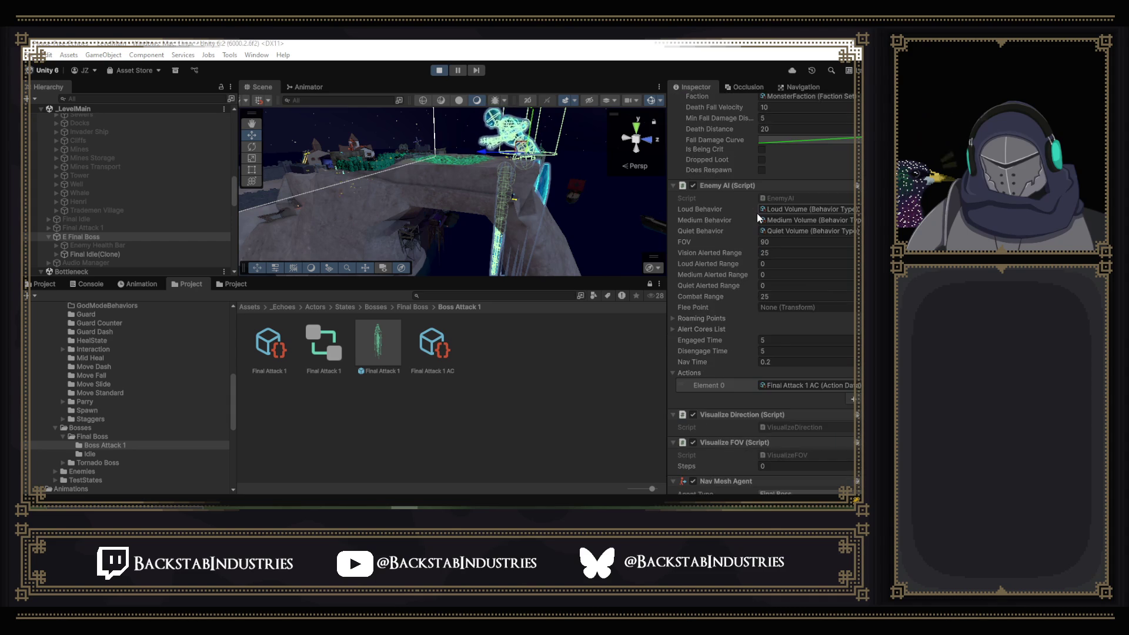
pyautogui.scroll(5, 756, 213)
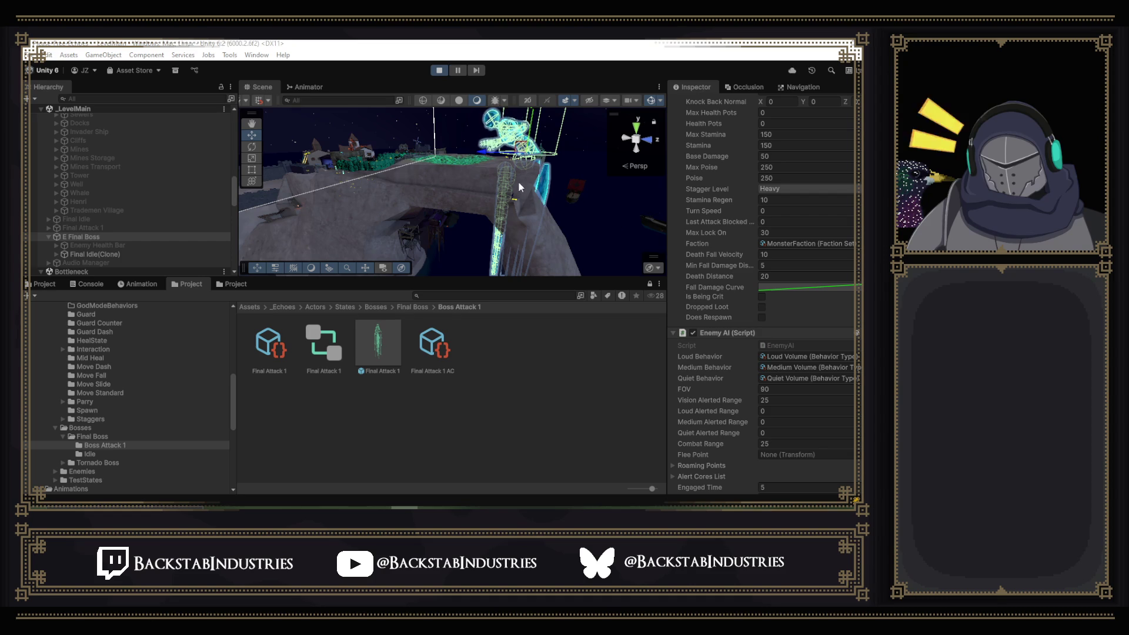
pyautogui.moveTo(519, 177)
pyautogui.mouseDown()
pyautogui.moveTo(552, 126)
pyautogui.moveTo(623, 168)
pyautogui.mouseUp()
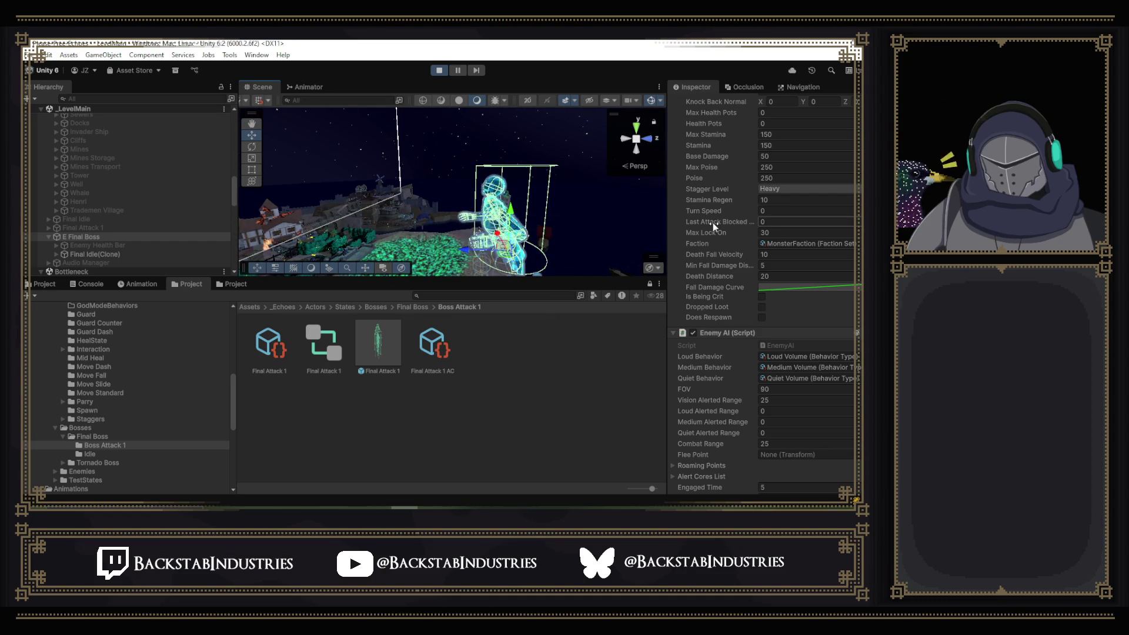
pyautogui.scroll(-6, 777, 245)
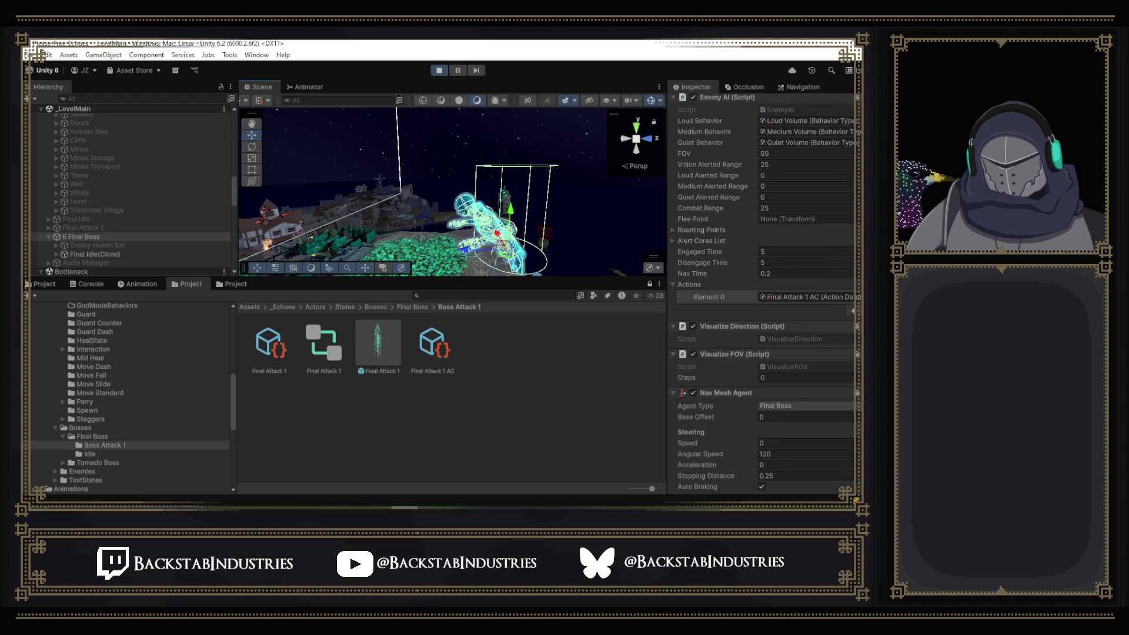
pyautogui.click(664, 203)
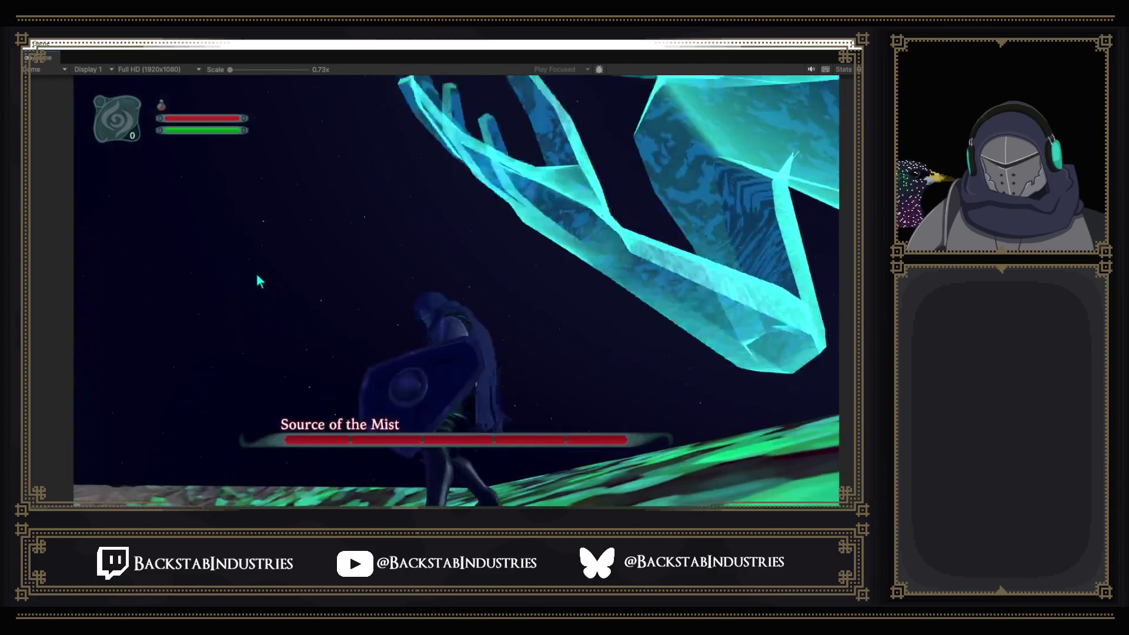
# - Pause the Source of the Mist boss fight and go back to the full editor layout
pyautogui.press('Escape')
pyautogui.hotkey('alt', 'Tab')
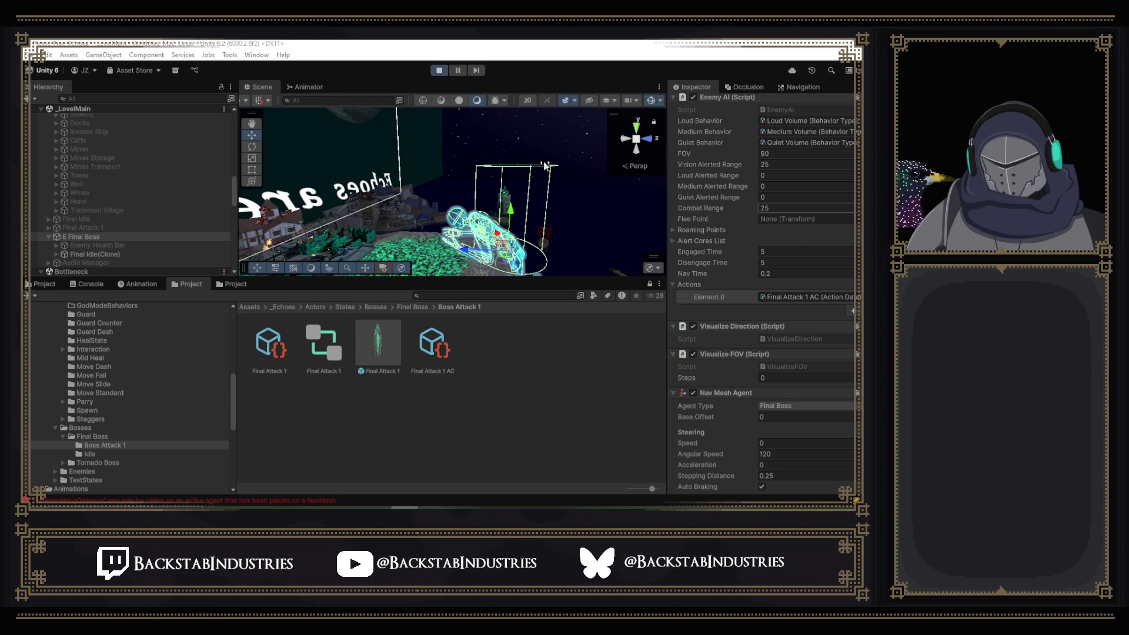
# - Orbit the Scene around the final boss, then stop play mode to restore Health 1200, Stamina 150, Poise 250
pyautogui.moveTo(422, 179); pyautogui.dragTo(735, 244)
pyautogui.scroll(5, 736, 244)
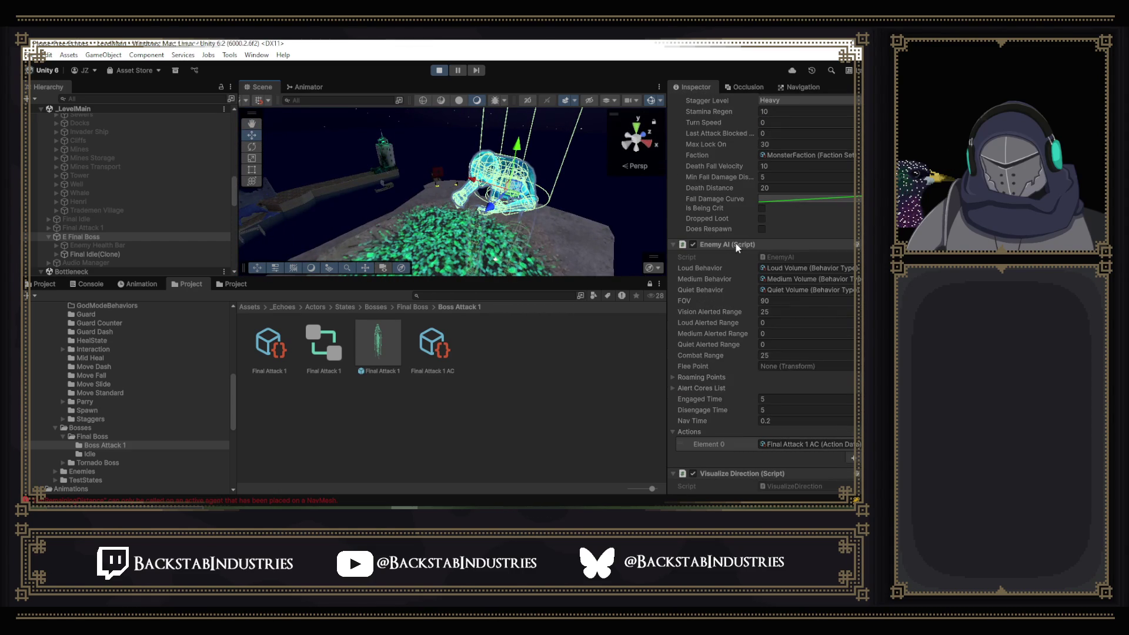
pyautogui.scroll(3, 735, 244)
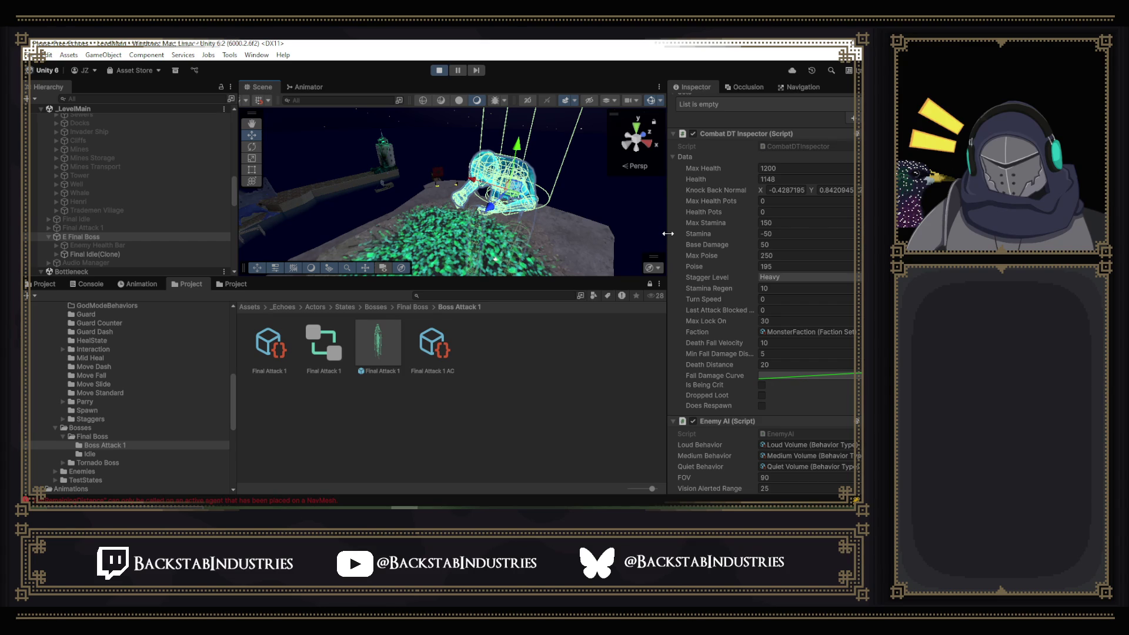
pyautogui.click(439, 71)
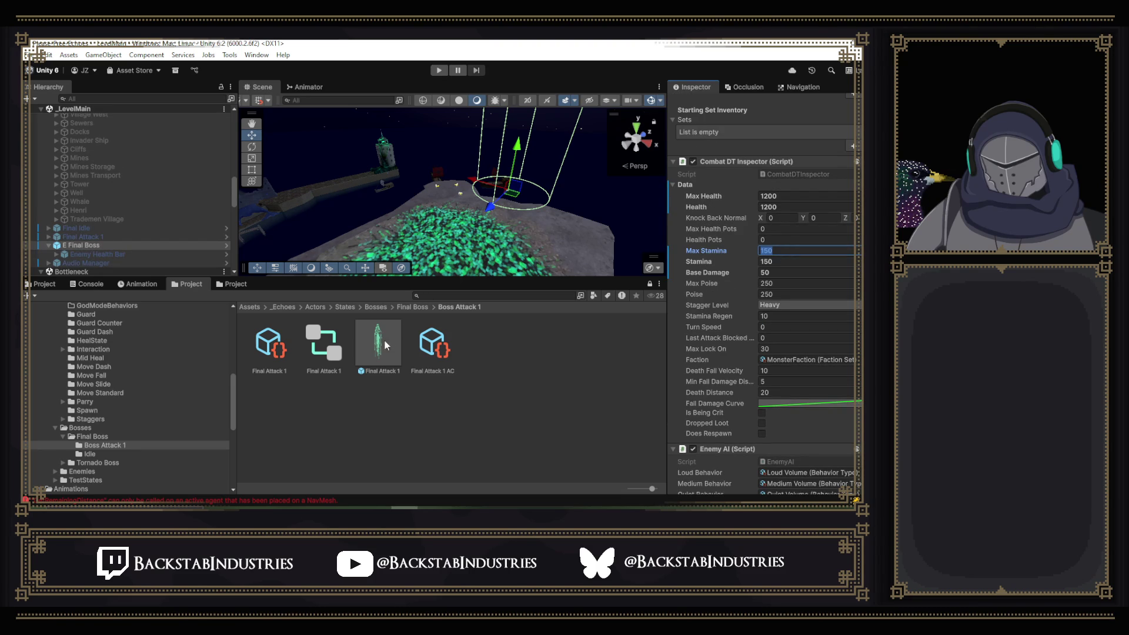
# - Open the Final Idle prefab from the Final Boss Idle folder and inspect its Mermaid Boss child and root
pyautogui.click(405, 306)
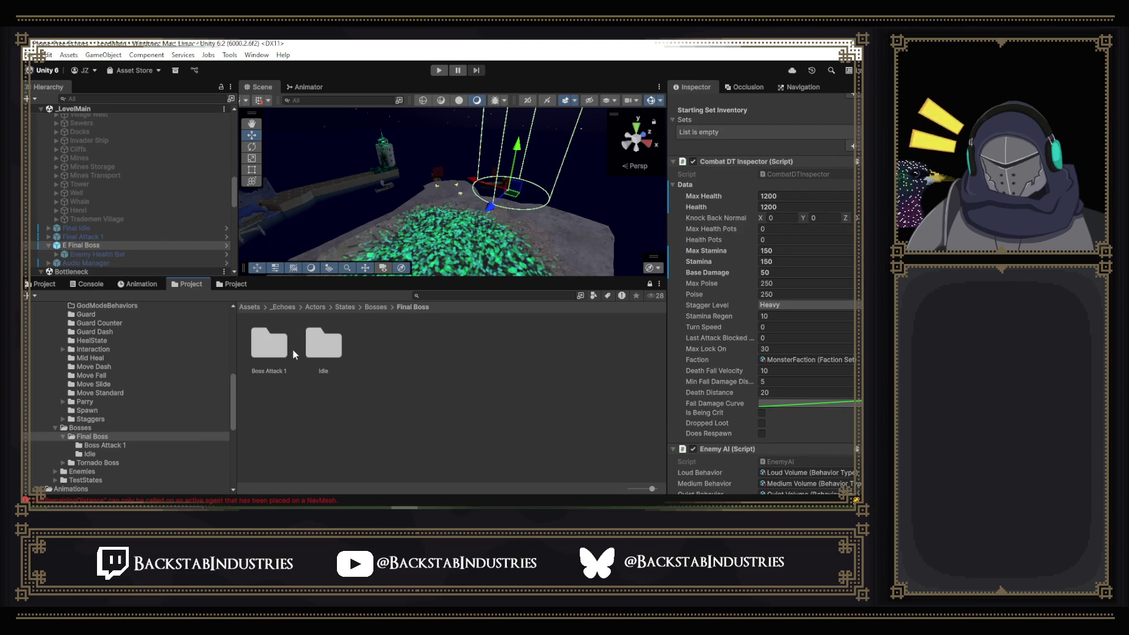
pyautogui.doubleClick(319, 352)
pyautogui.doubleClick(389, 358)
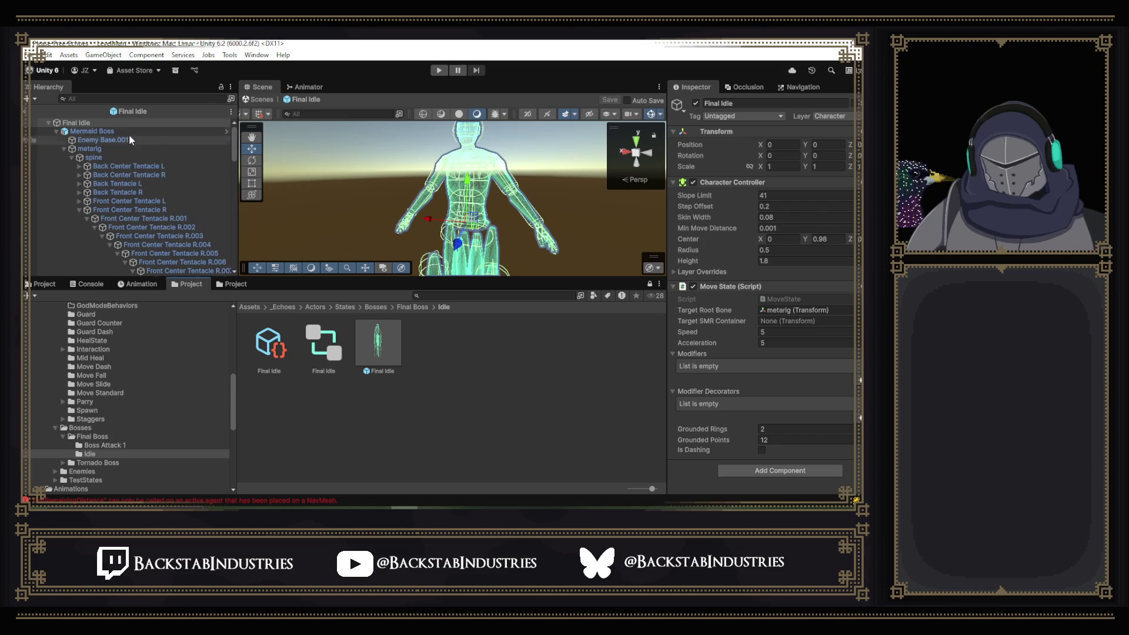
pyautogui.click(102, 134)
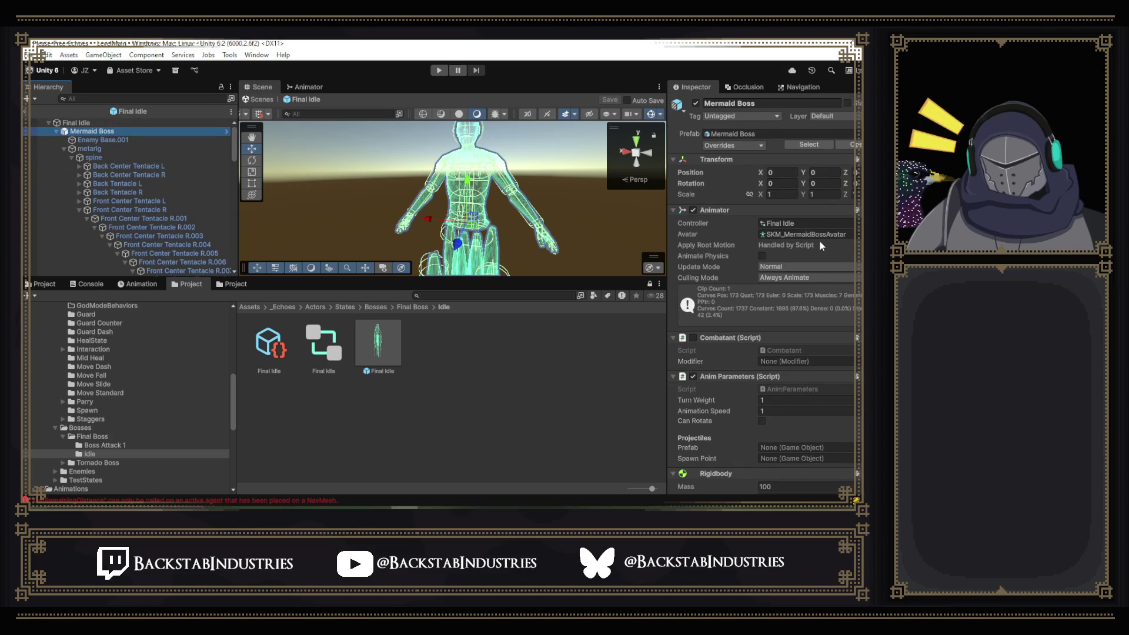
pyautogui.scroll(-5, 819, 244)
pyautogui.scroll(5, 741, 273)
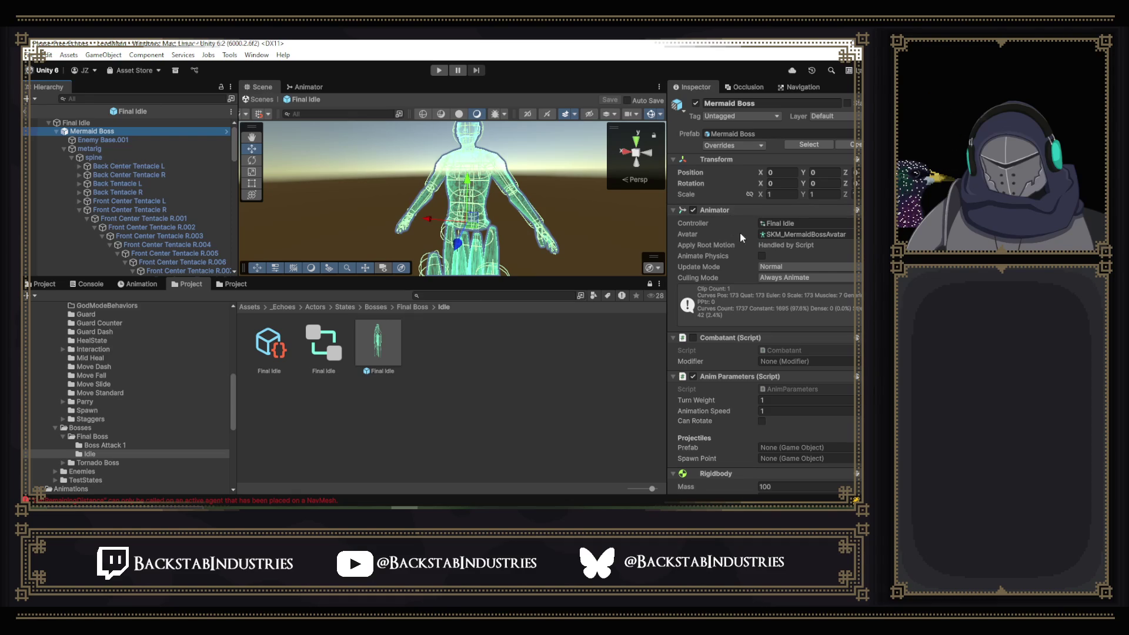
pyautogui.press('Up')
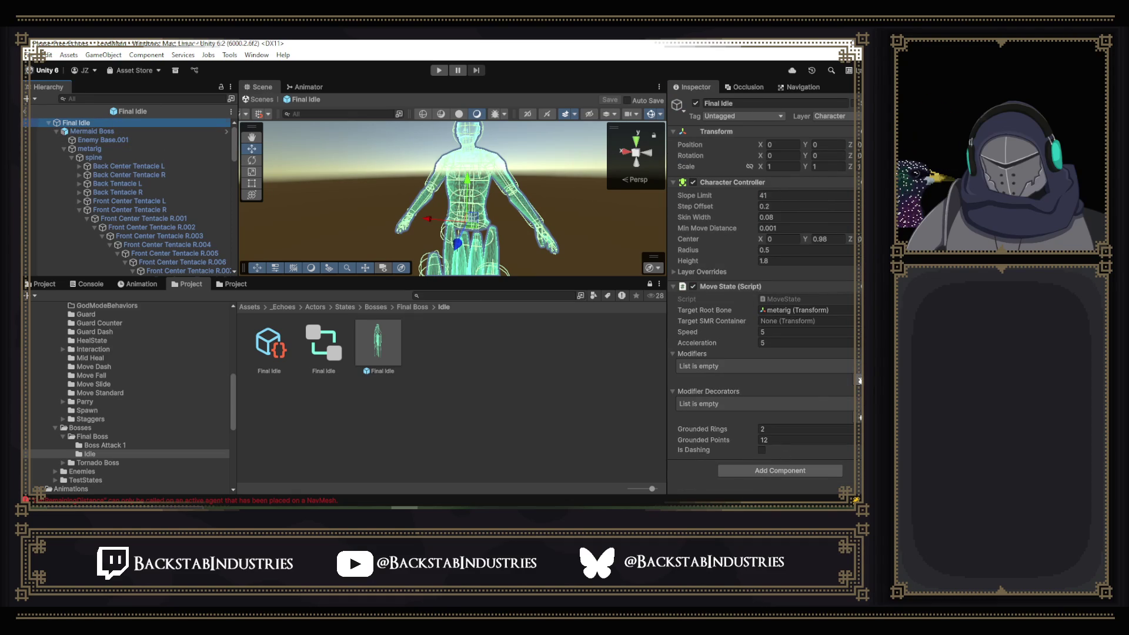
# - Add MO_BasicStaminaRegen as a new Move State modifier on Final Idle and save the prefab
pyautogui.click(858, 380)
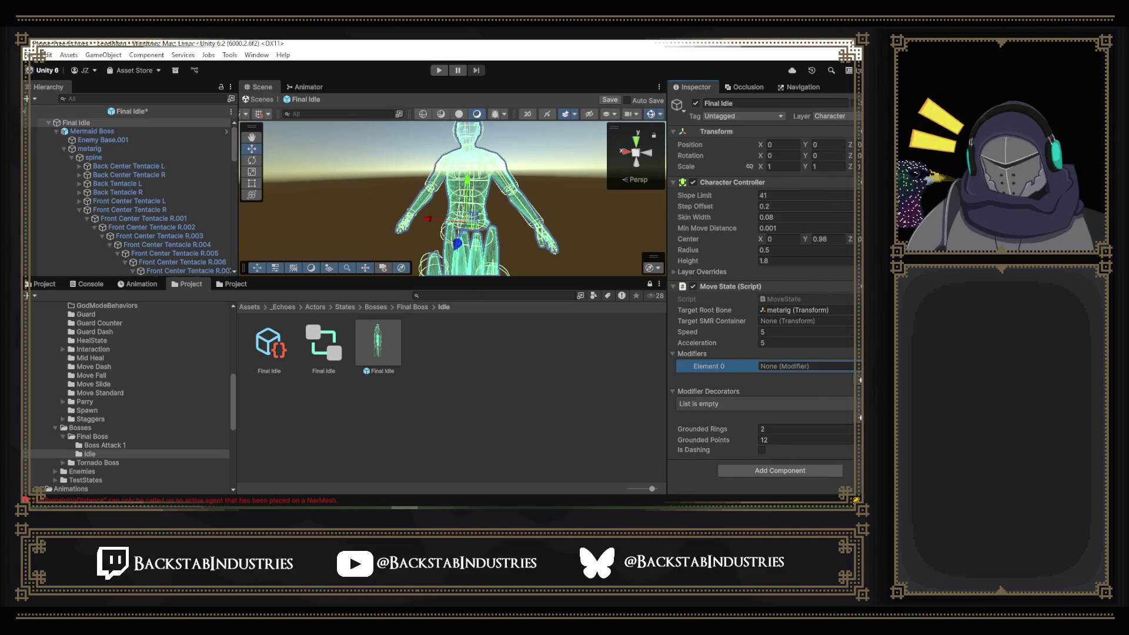
pyautogui.click(850, 366)
pyautogui.write('rege')
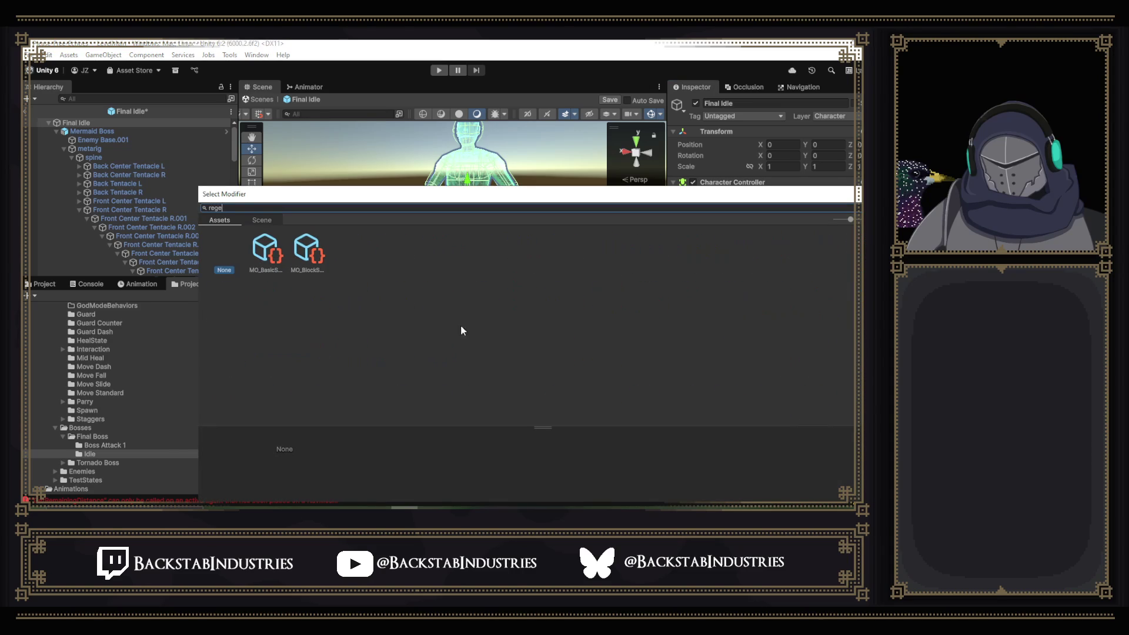
pyautogui.click(279, 254)
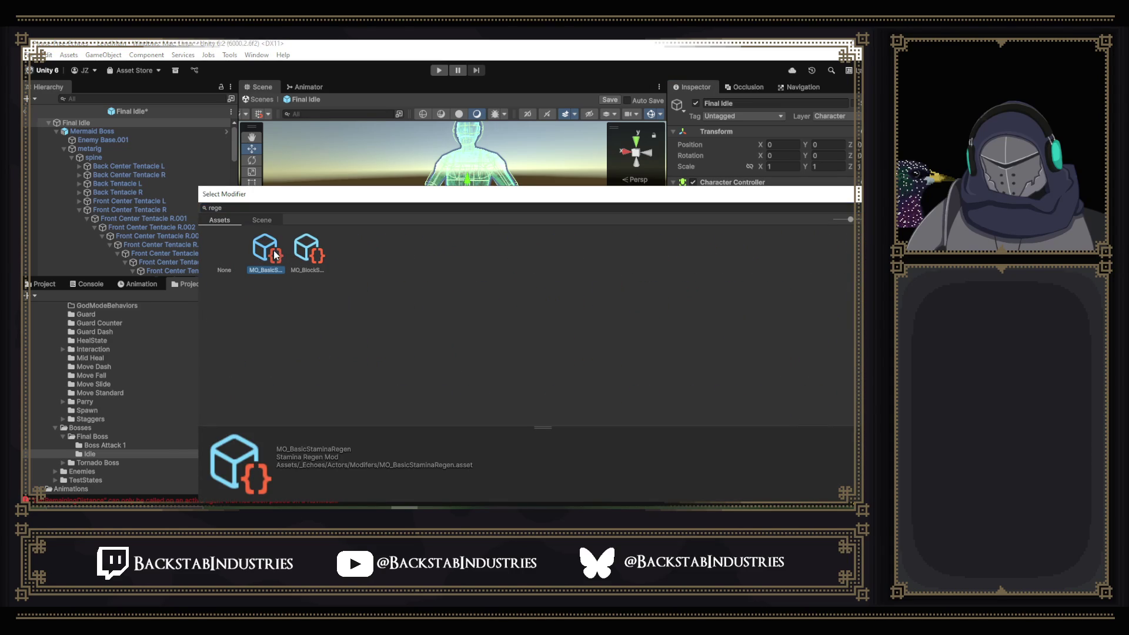
pyautogui.doubleClick(282, 256)
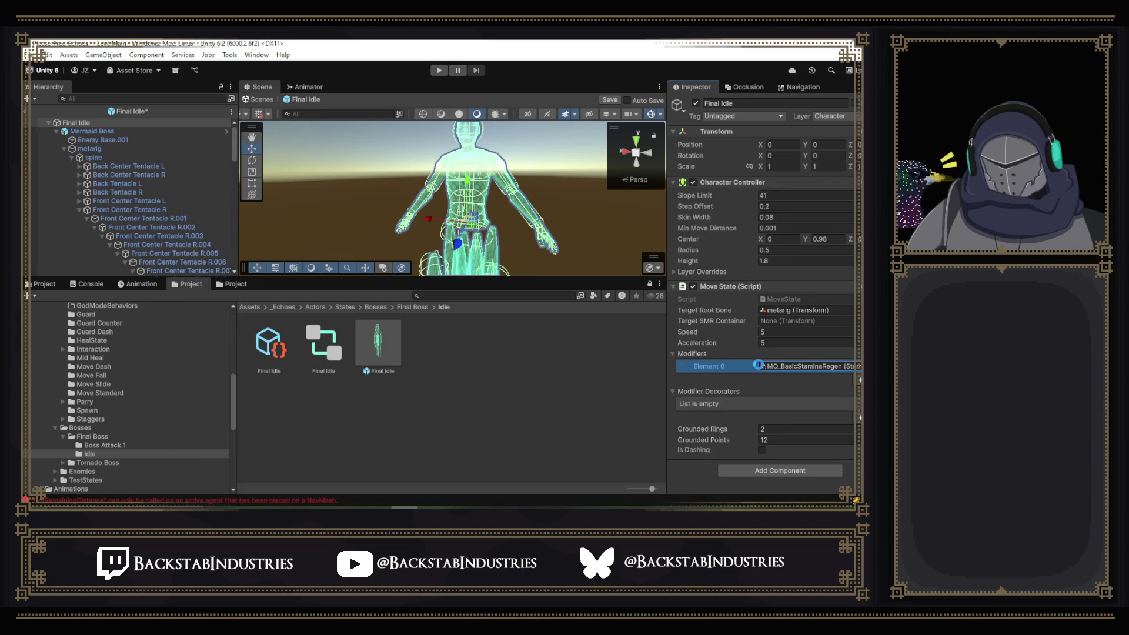
pyautogui.hotkey('ctrl', 's')
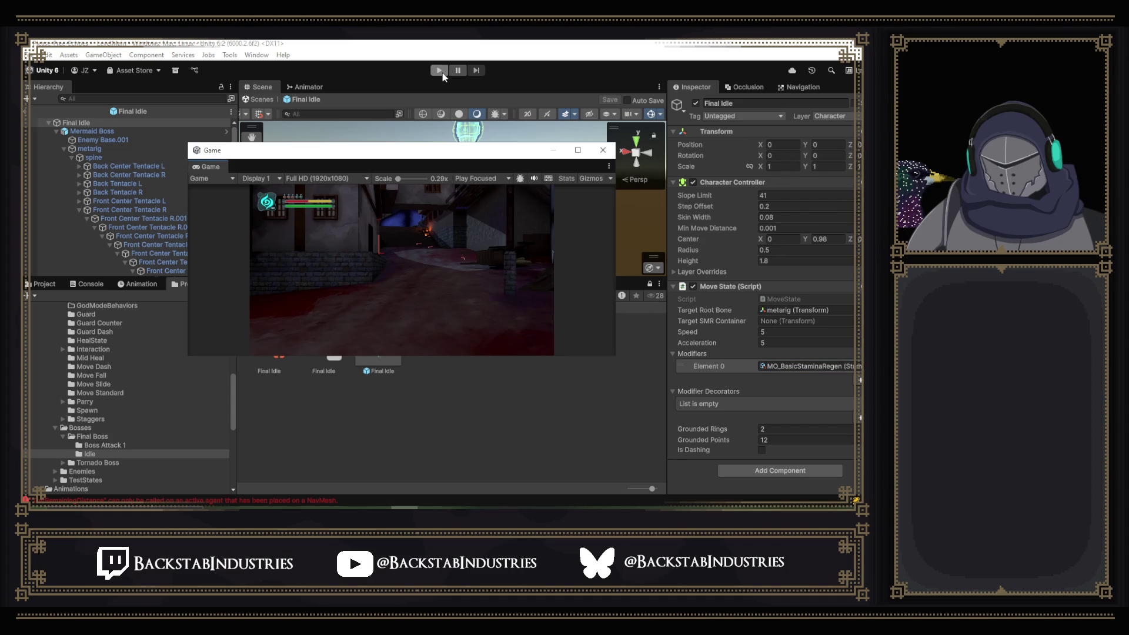
# - Start Play mode maximized, skip to the final boss area, and run into the giant ghost fight
pyautogui.click(440, 71)
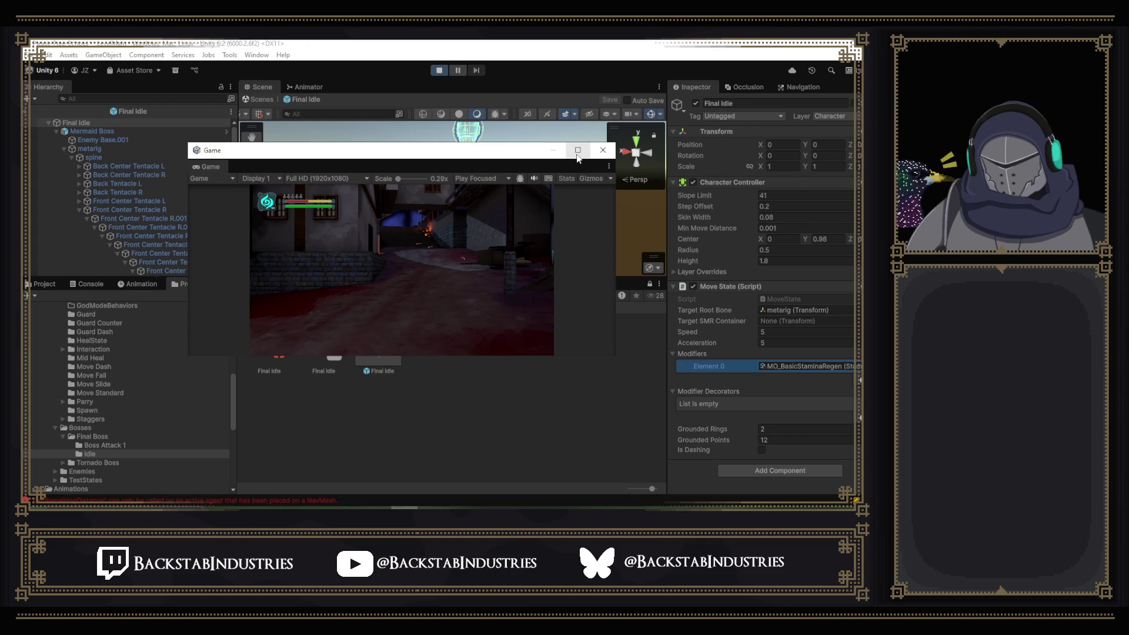
pyautogui.click(577, 151)
pyautogui.press('p')
pyautogui.press('p')
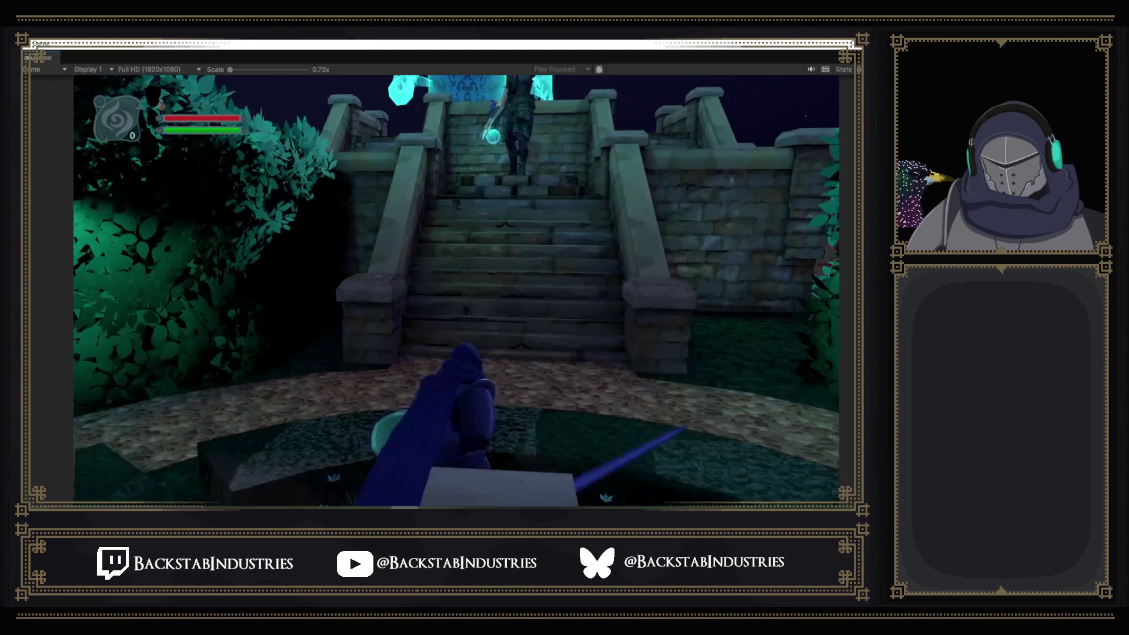
pyautogui.press('w')
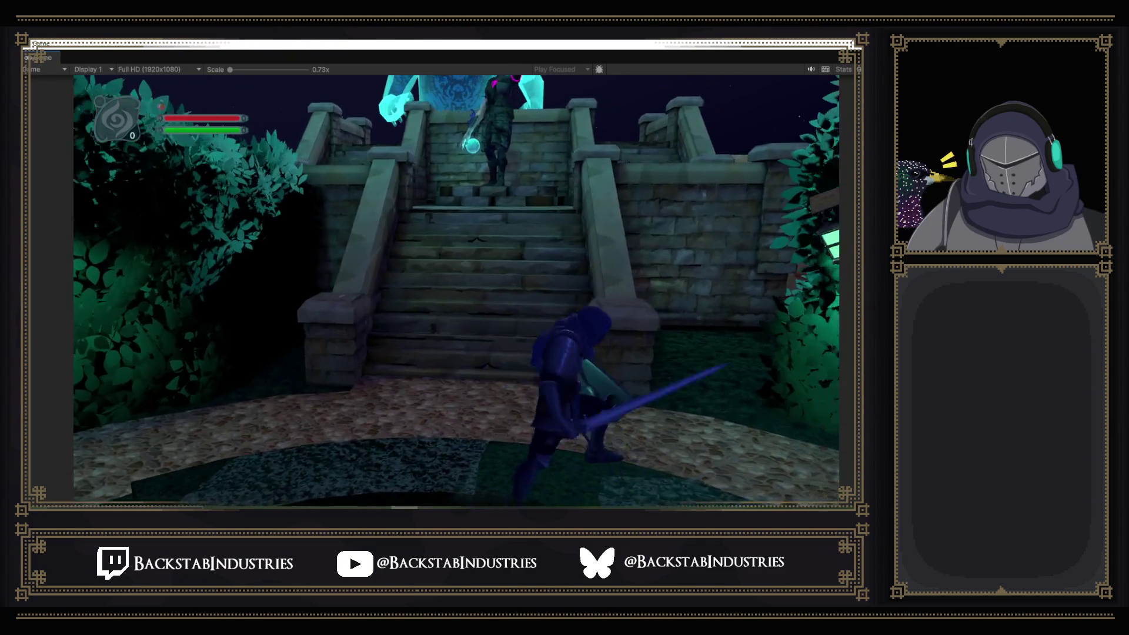
pyautogui.press('a')
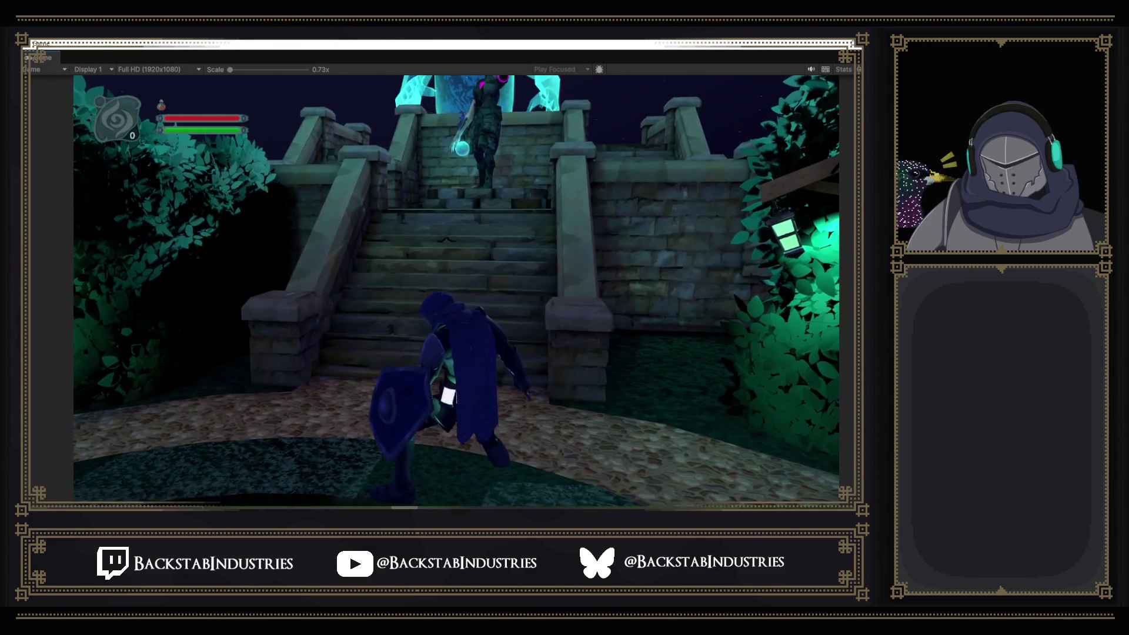
pyautogui.press('w')
pyautogui.press('w')
pyautogui.press('w')
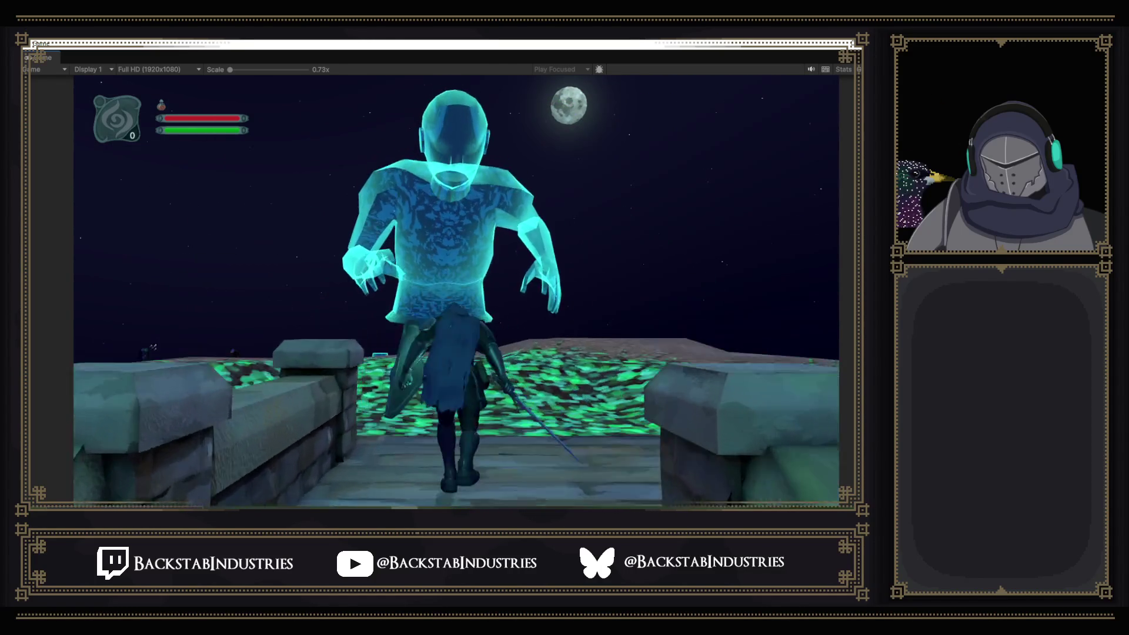
pyautogui.press('w')
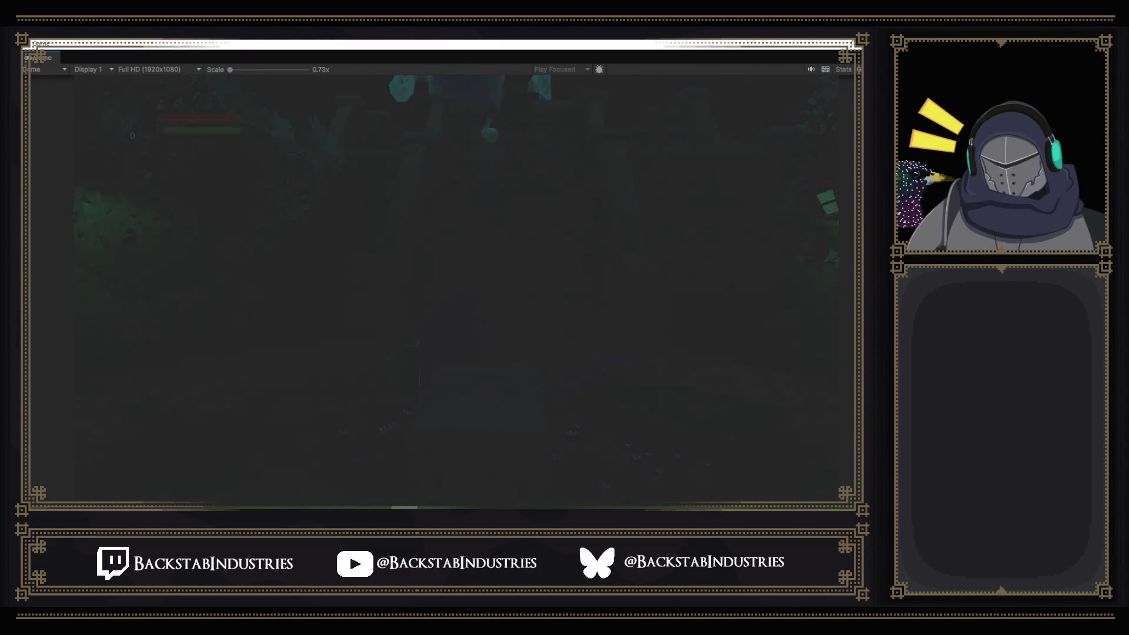
# - Run up the stairs past the glowing statue, check the stats menu, then drop to the field below
pyautogui.press('w')
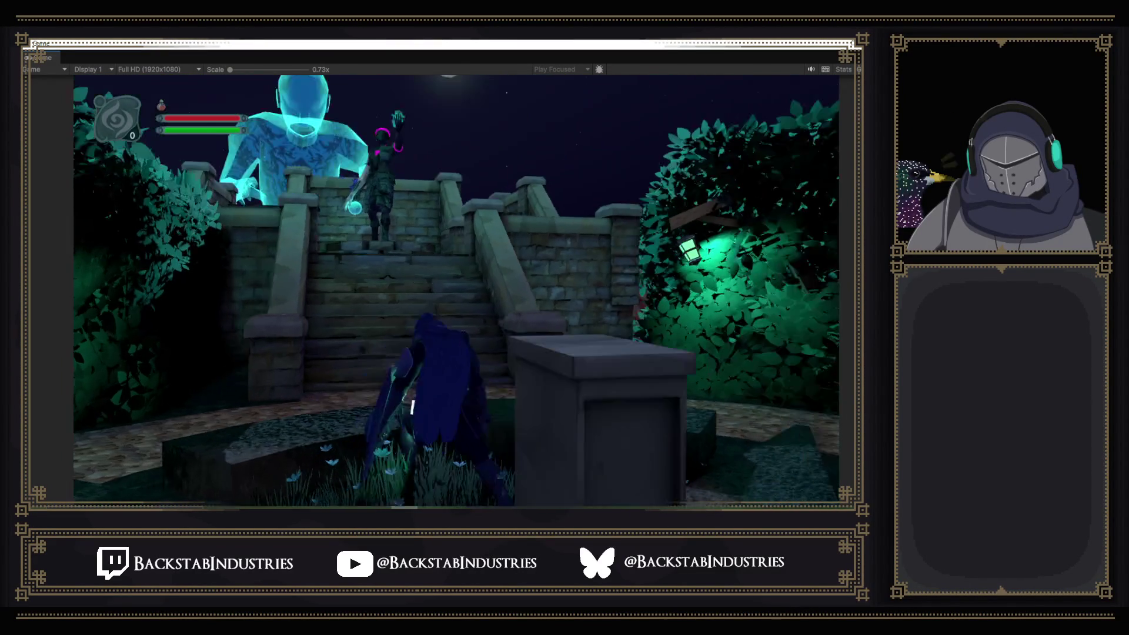
pyautogui.press('w')
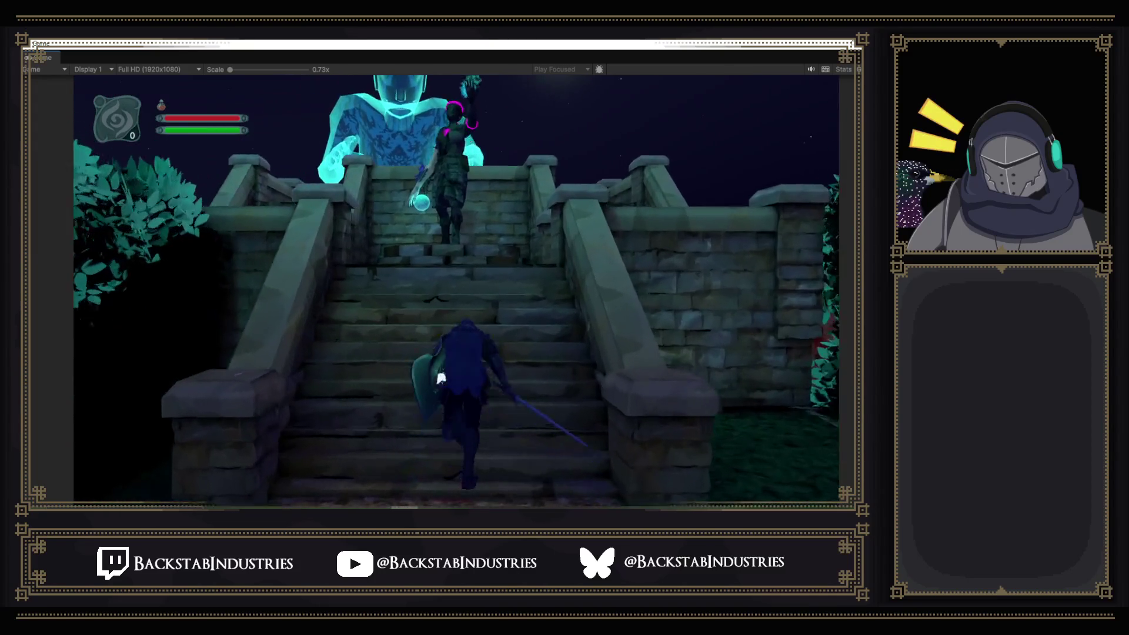
pyautogui.press('w')
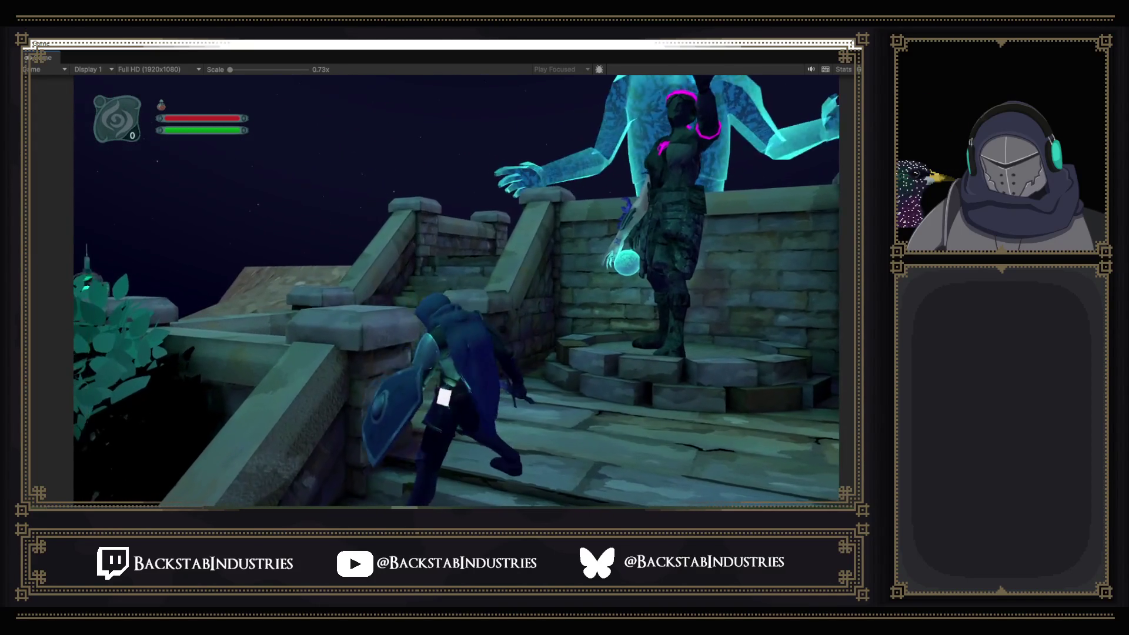
pyautogui.press('w')
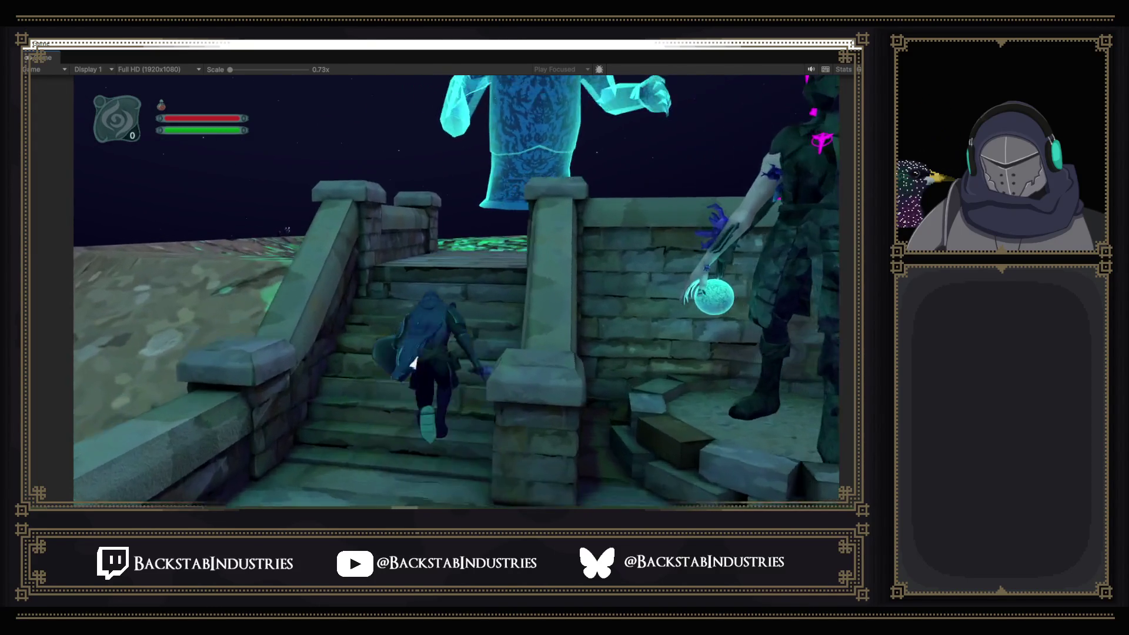
pyautogui.press('w')
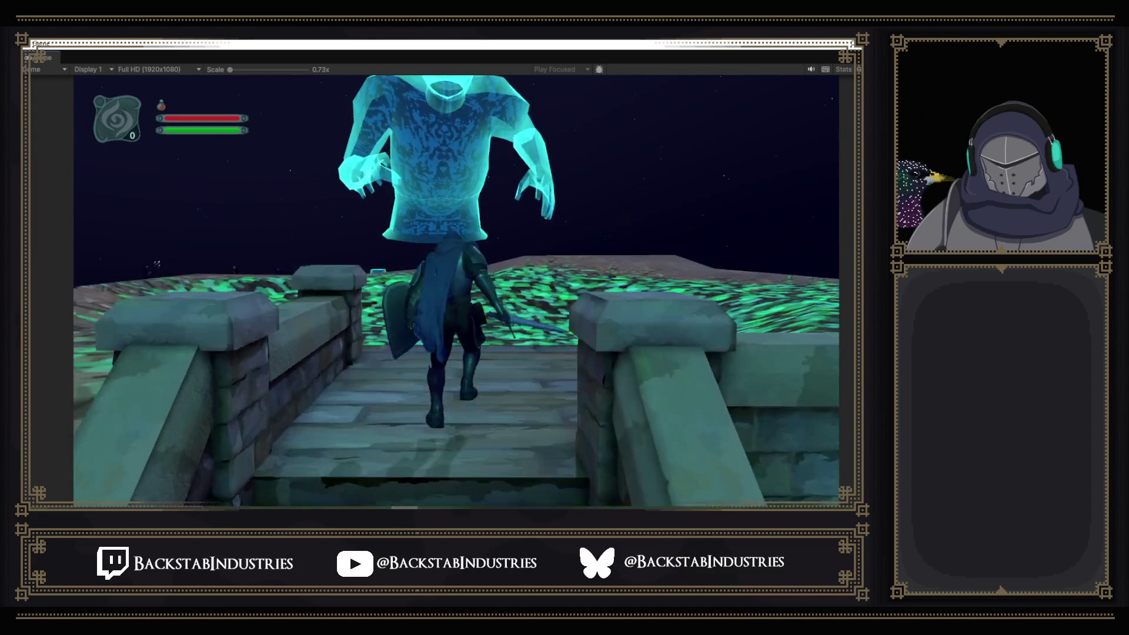
pyautogui.press('Escape')
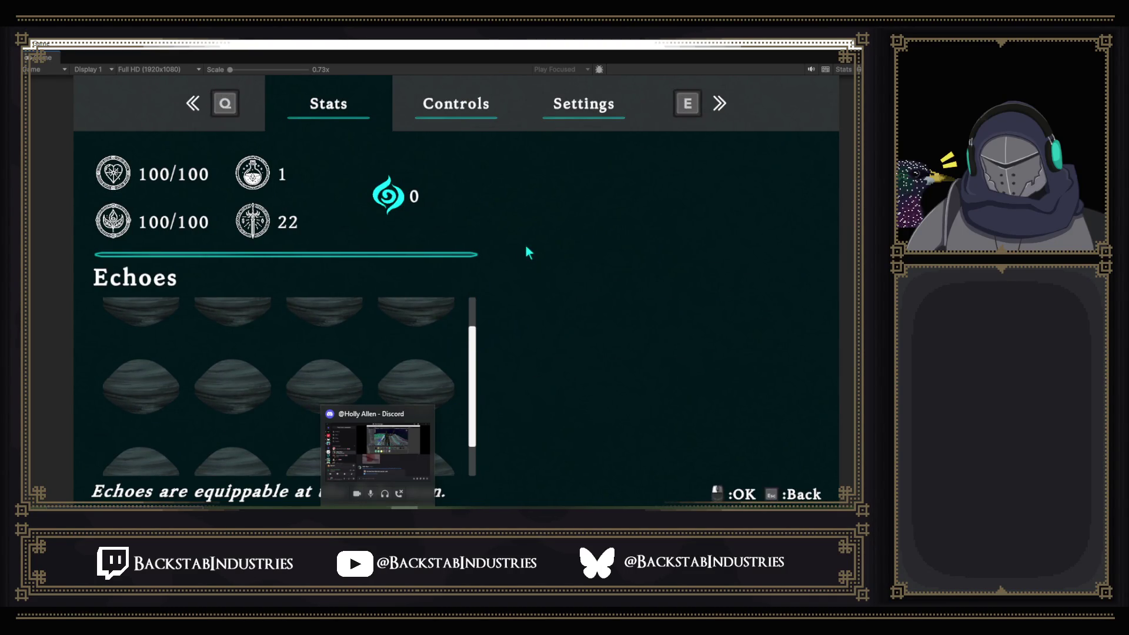
pyautogui.press('Escape')
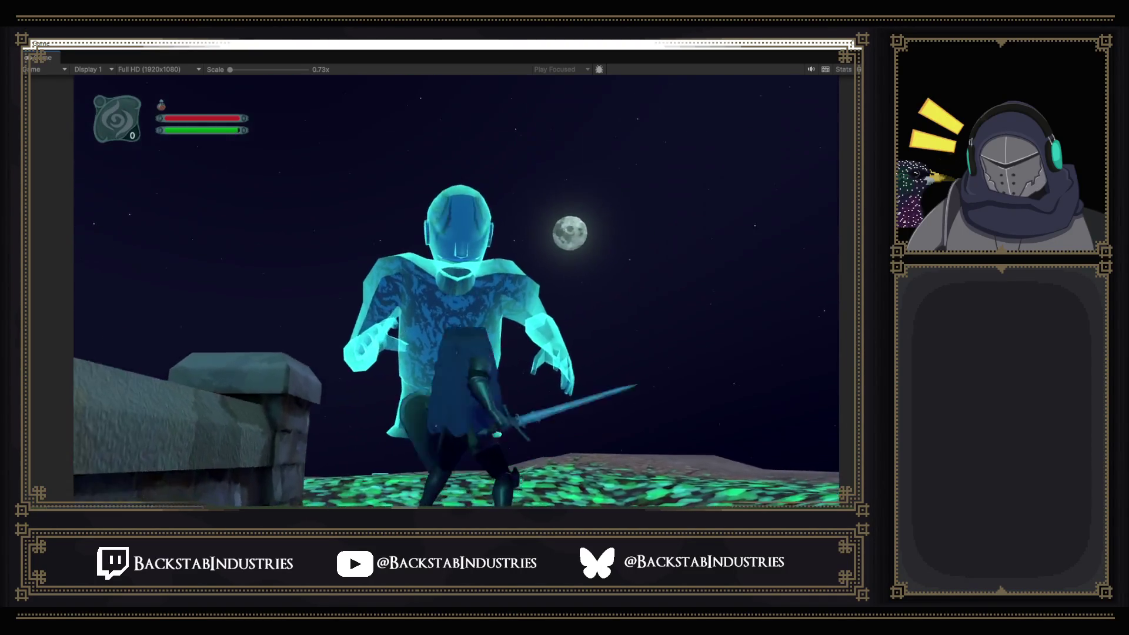
pyautogui.press('w')
pyautogui.press('w')
pyautogui.press('w')
pyautogui.press('w')
pyautogui.press('w')
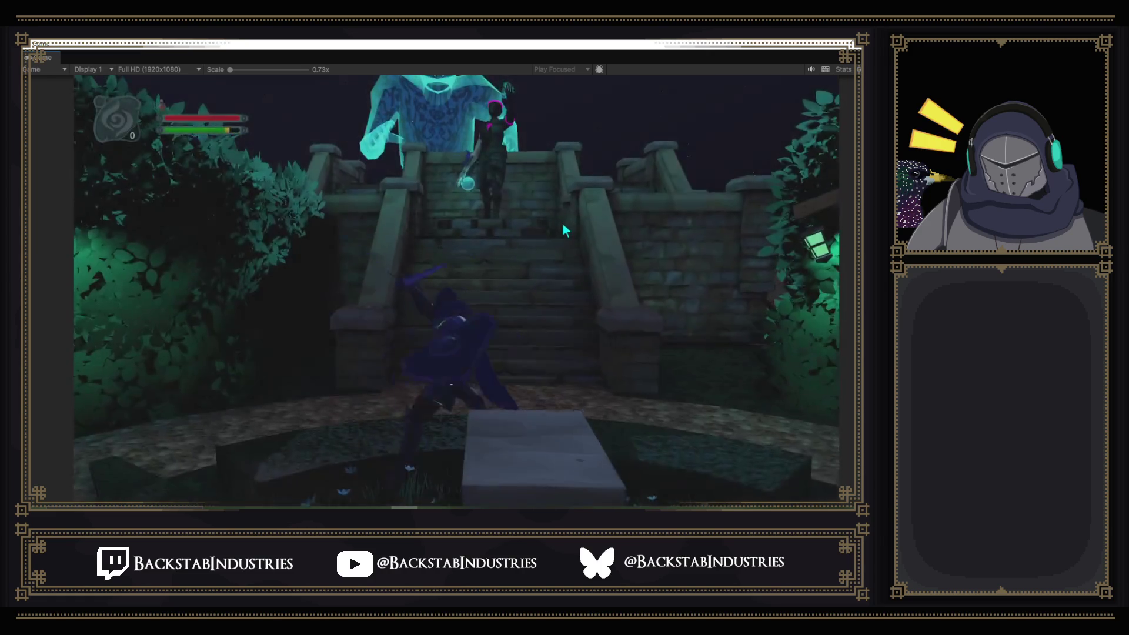
# - Open the iron gate, run into the Bloodied Promenade, and read the Health Pots entry in the Stats menu
pyautogui.click(576, 230)
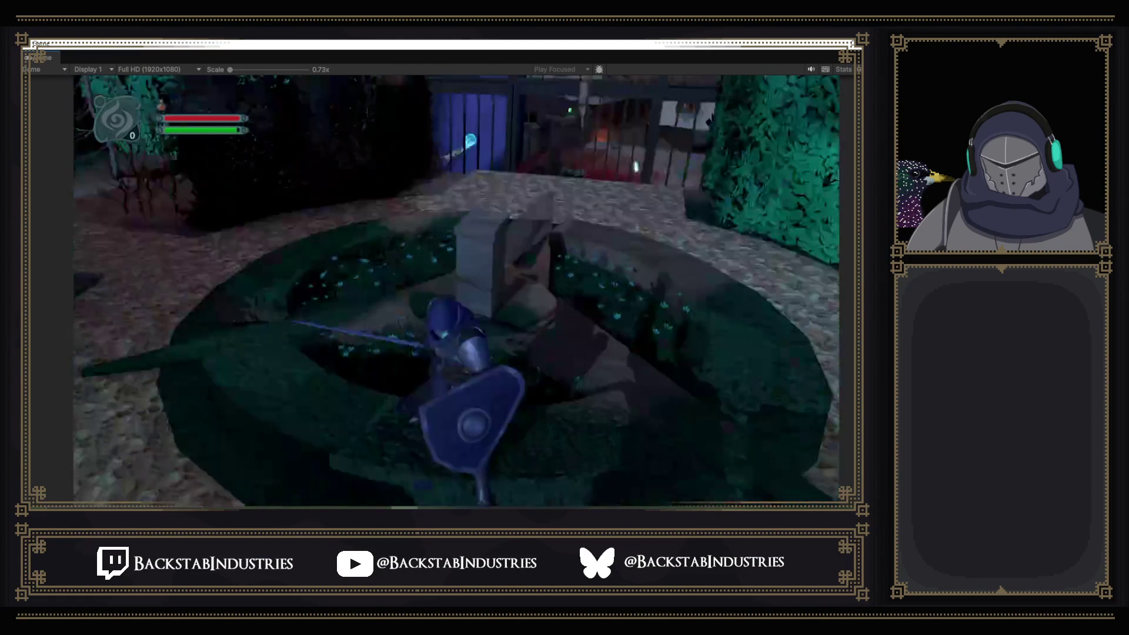
pyautogui.press('w')
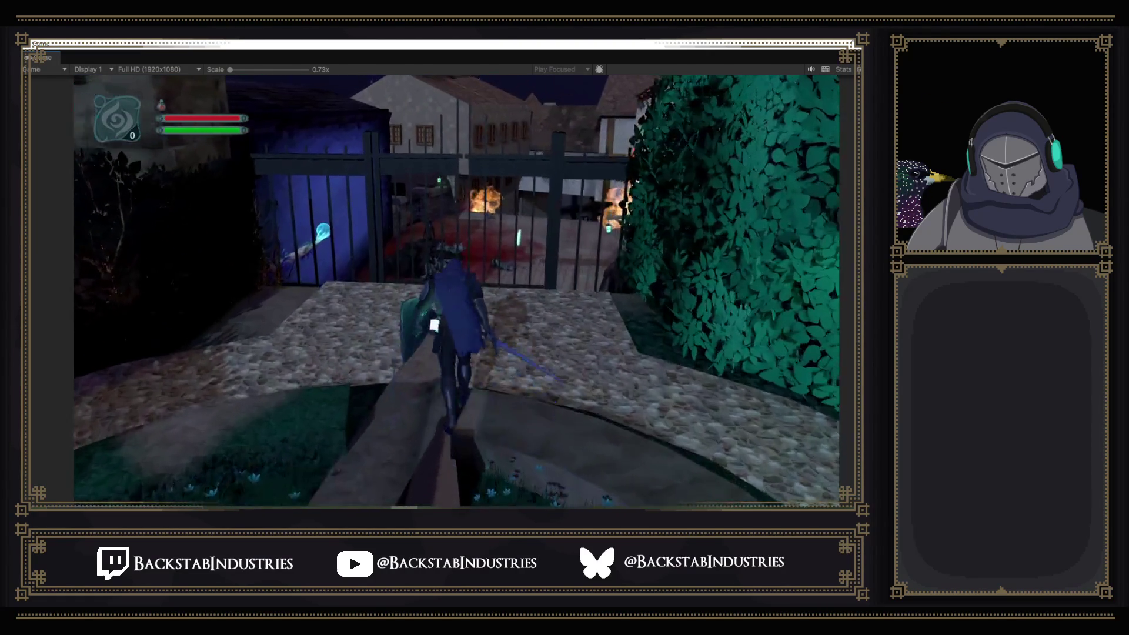
pyautogui.press('e')
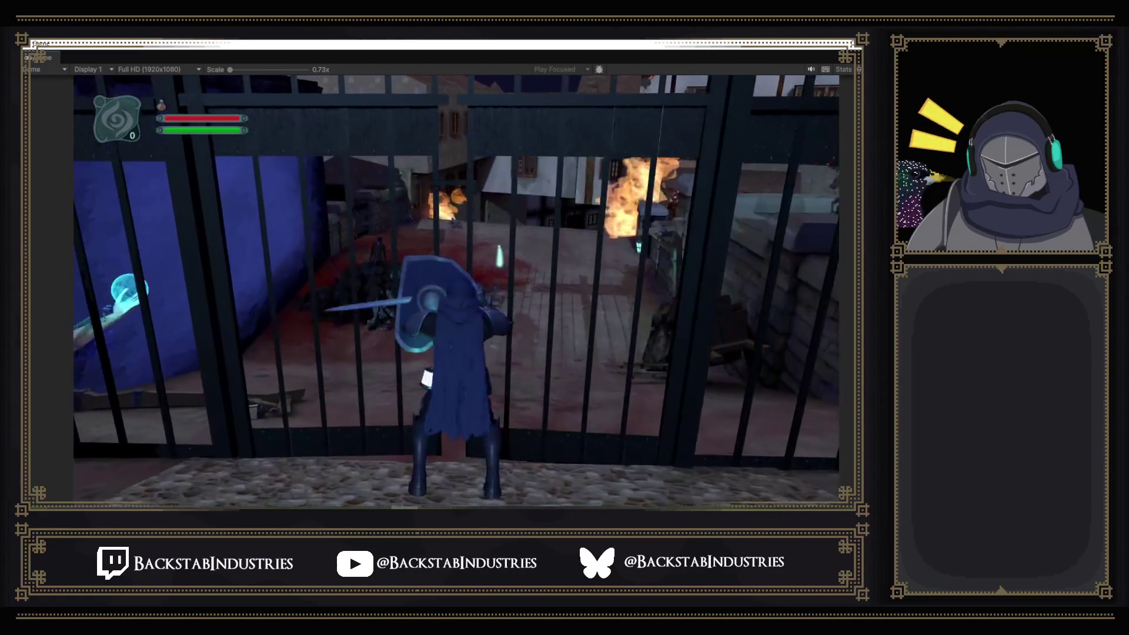
pyautogui.press('w')
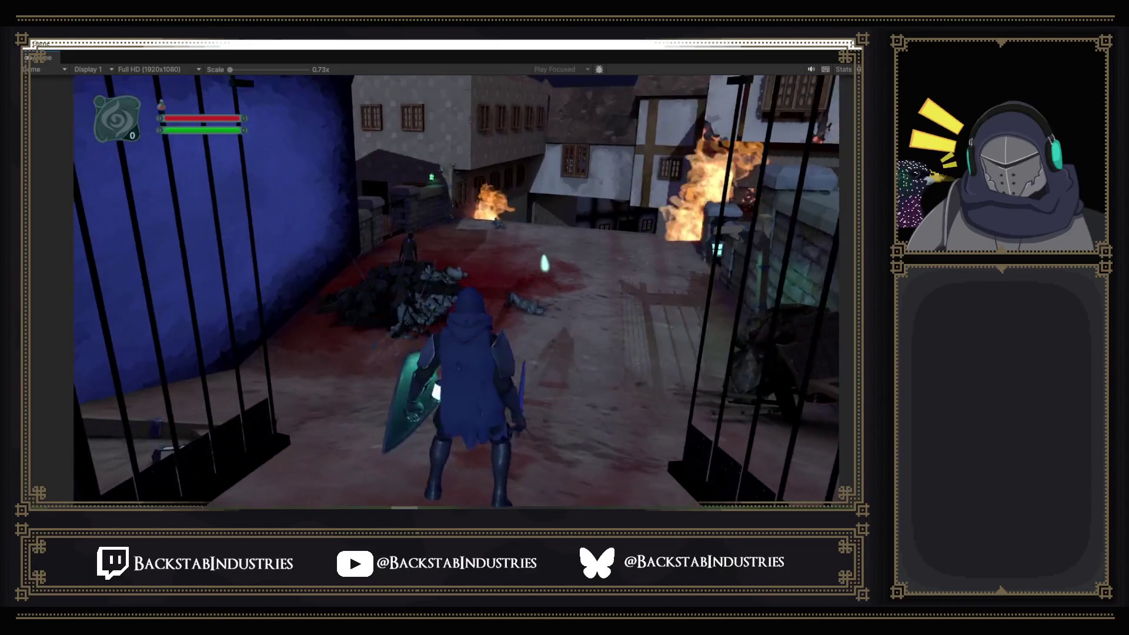
pyautogui.press('w')
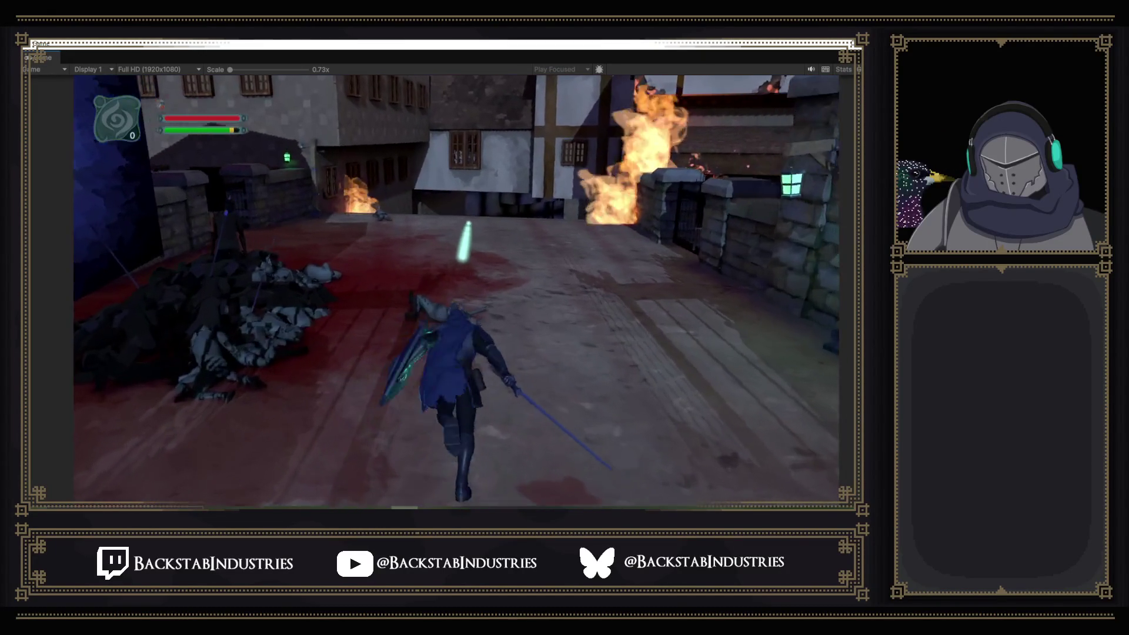
pyautogui.press('w')
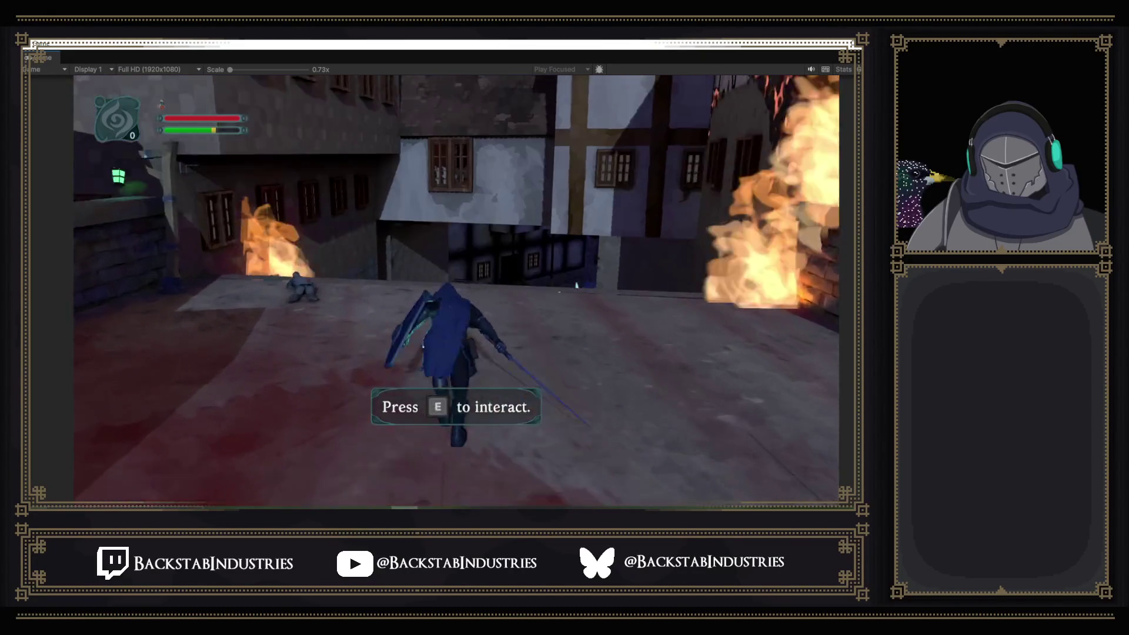
pyautogui.press('w')
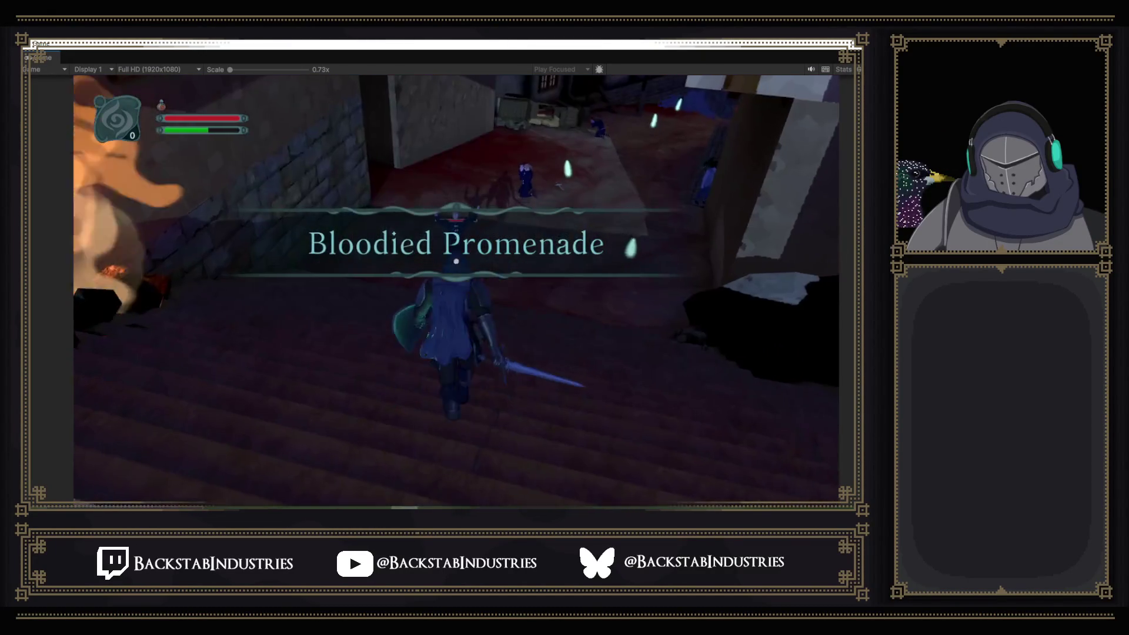
pyautogui.press('Escape')
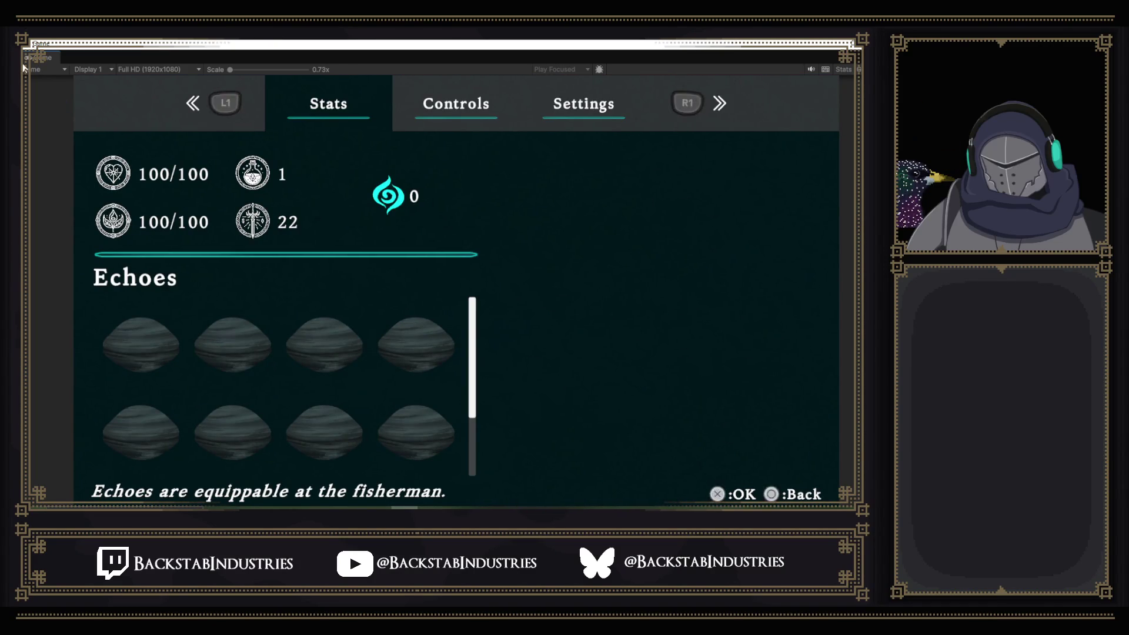
pyautogui.moveTo(313, 182)
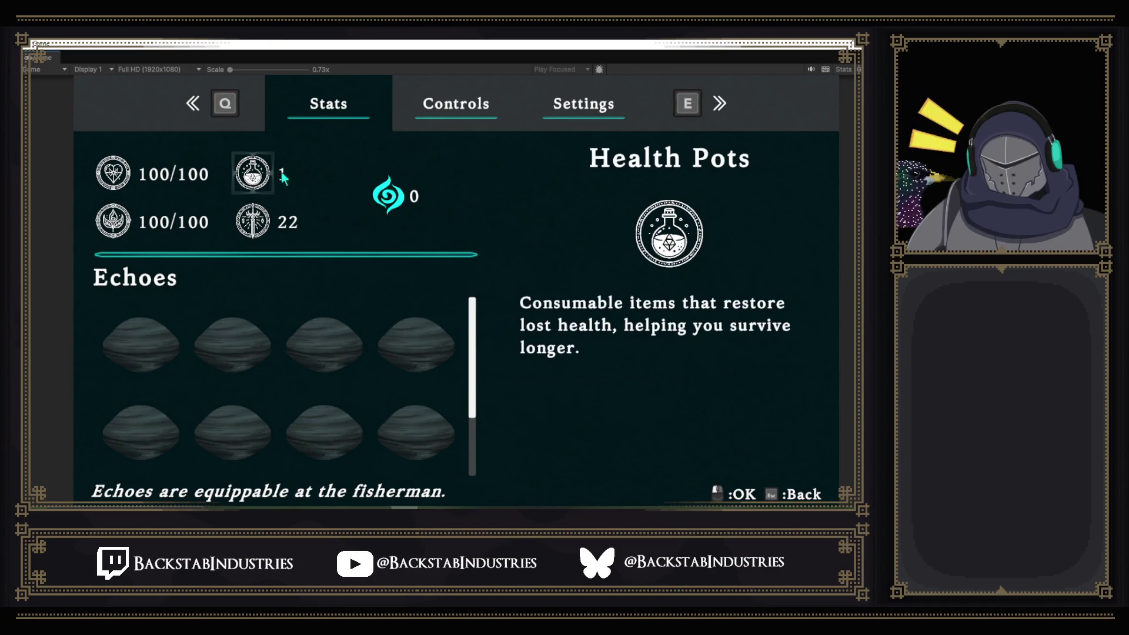
# - Close the floating Game window, exit the Final Idle prefab to _LevelMain, and orbit over the town
pyautogui.moveTo(50, 58)
pyautogui.mouseDown()
pyautogui.moveTo(87, 52)
pyautogui.moveTo(435, 218)
pyautogui.mouseUp()
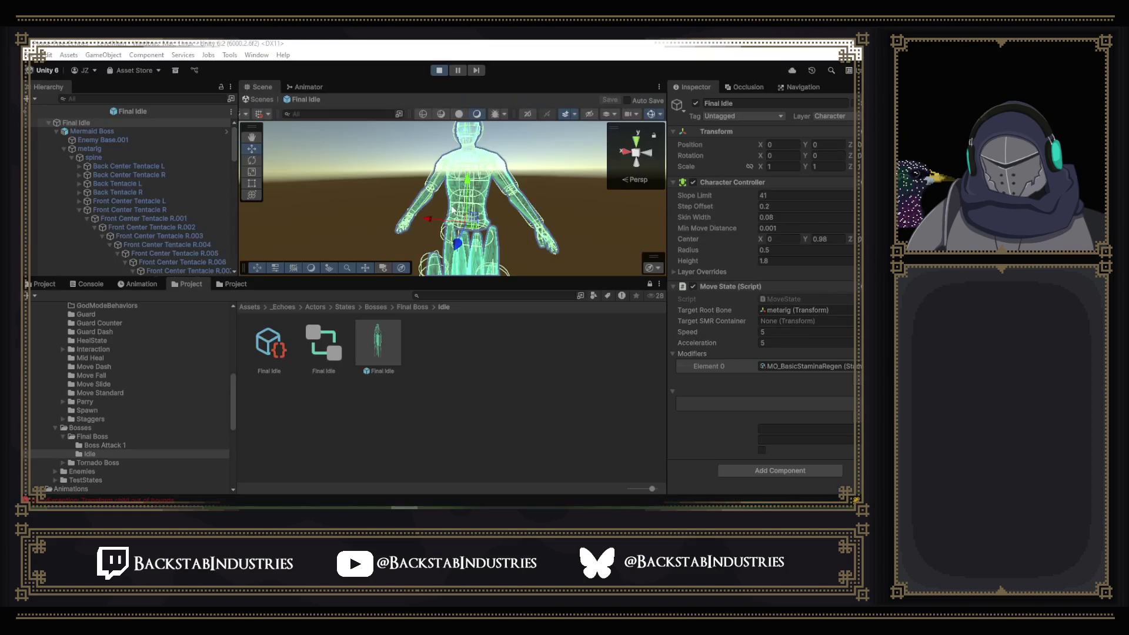
pyautogui.click(27, 111)
pyautogui.moveTo(451, 170)
pyautogui.mouseDown()
pyautogui.moveTo(44, 202)
pyautogui.moveTo(89, 191)
pyautogui.moveTo(154, 204)
pyautogui.moveTo(142, 201)
pyautogui.mouseUp()
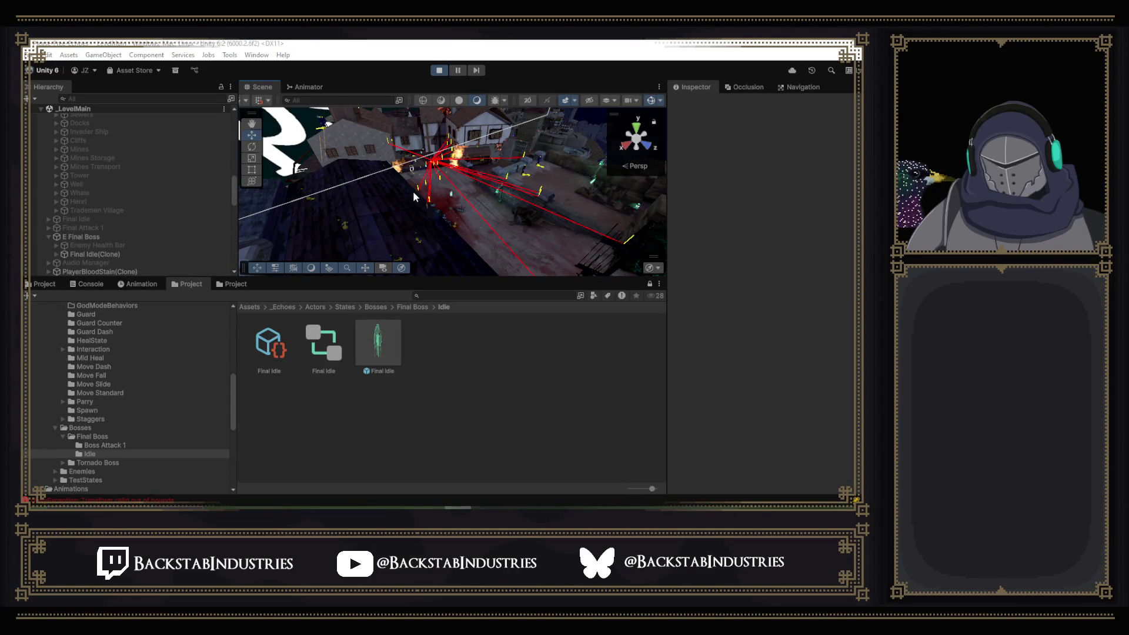
# - Pause the game and select the HUD's Echo Popup UI canvas, a 1920×1080 reference-resolution overlay
pyautogui.moveTo(475, 203)
pyautogui.mouseDown()
pyautogui.moveTo(488, 191)
pyautogui.moveTo(477, 161)
pyautogui.moveTo(436, 186)
pyautogui.moveTo(200, 127)
pyautogui.moveTo(65, 108)
pyautogui.moveTo(171, 129)
pyautogui.moveTo(288, 115)
pyautogui.moveTo(378, 183)
pyautogui.moveTo(464, 194)
pyautogui.moveTo(403, 449)
pyautogui.moveTo(384, 392)
pyautogui.moveTo(387, 411)
pyautogui.mouseUp()
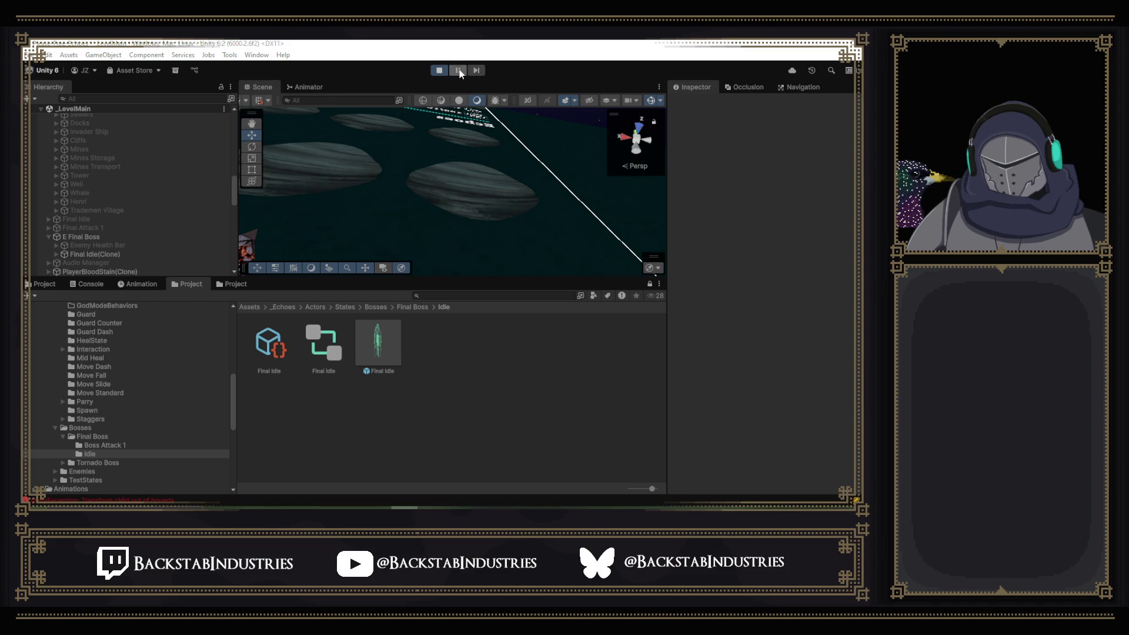
pyautogui.click(456, 70)
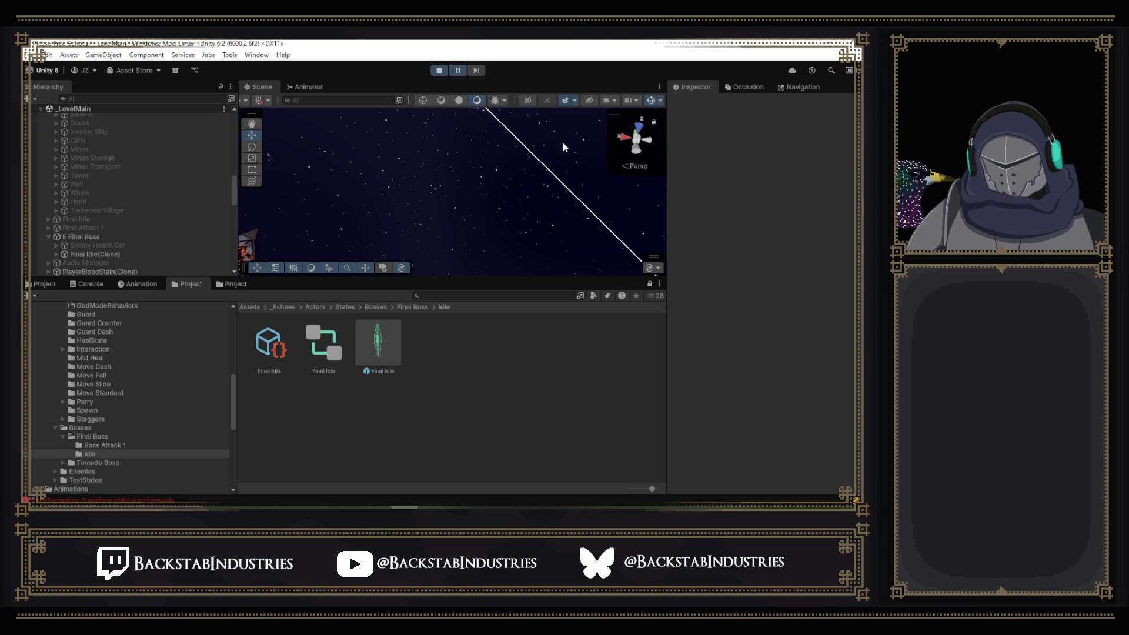
pyautogui.moveTo(353, 177)
pyautogui.mouseDown()
pyautogui.moveTo(269, 158)
pyautogui.moveTo(235, 163)
pyautogui.moveTo(160, 240)
pyautogui.moveTo(174, 288)
pyautogui.mouseUp()
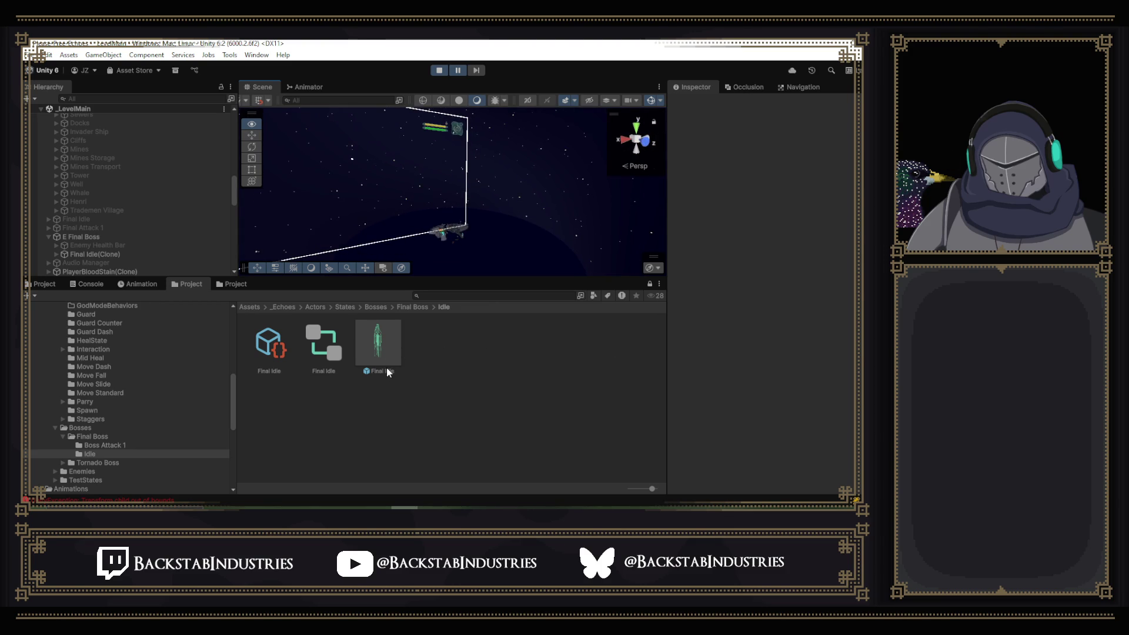
pyautogui.click(352, 165)
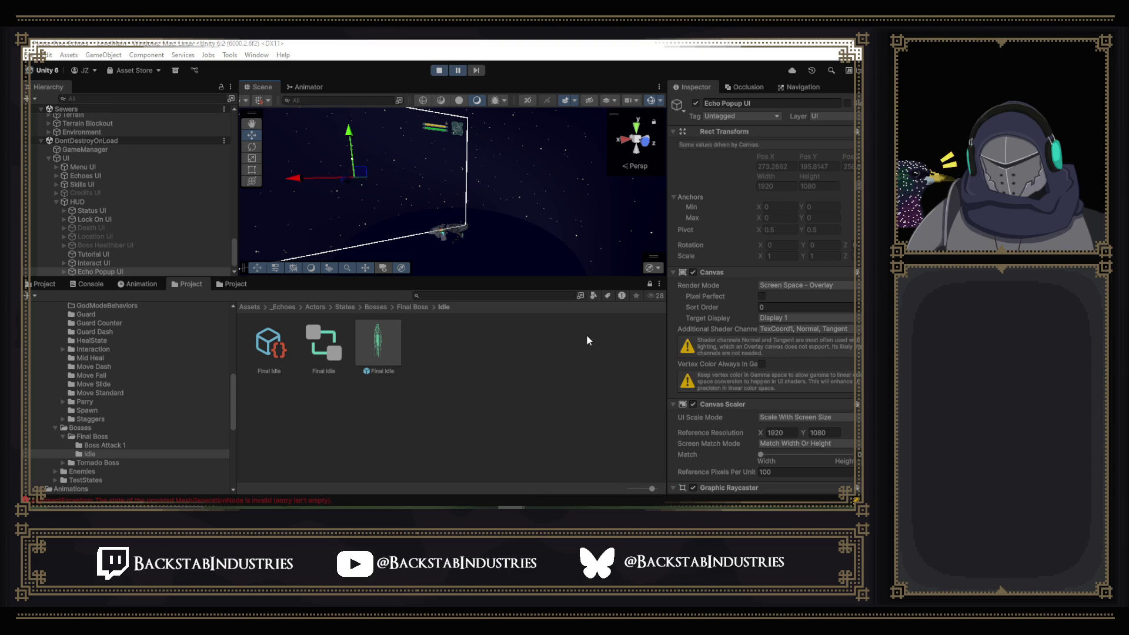
# - Expand Lock On UI, inspect its Image child's lock-on sprite, then clear the selection
pyautogui.moveTo(426, 201)
pyautogui.mouseDown()
pyautogui.moveTo(395, 204)
pyautogui.moveTo(399, 216)
pyautogui.mouseUp()
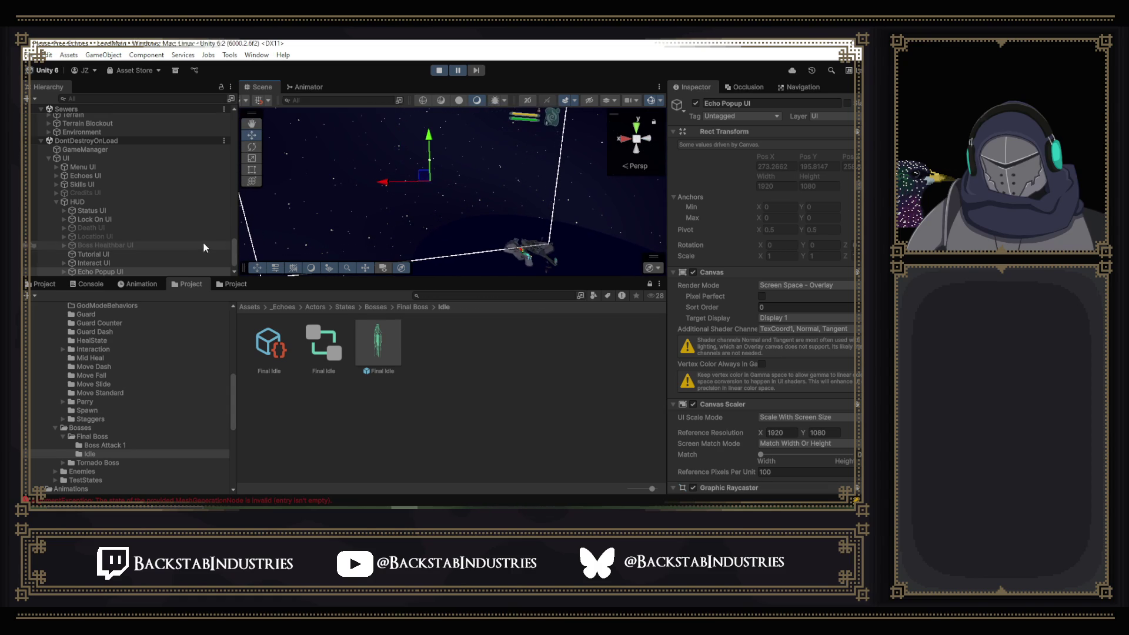
pyautogui.scroll(-1, 159, 242)
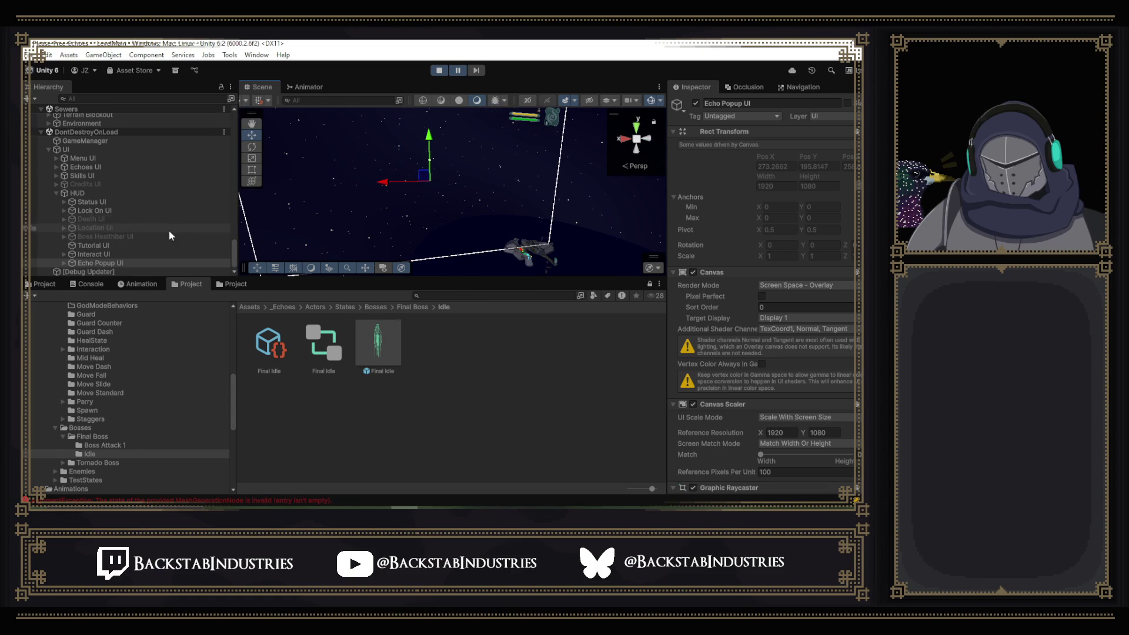
pyautogui.click(63, 210)
pyautogui.click(97, 210)
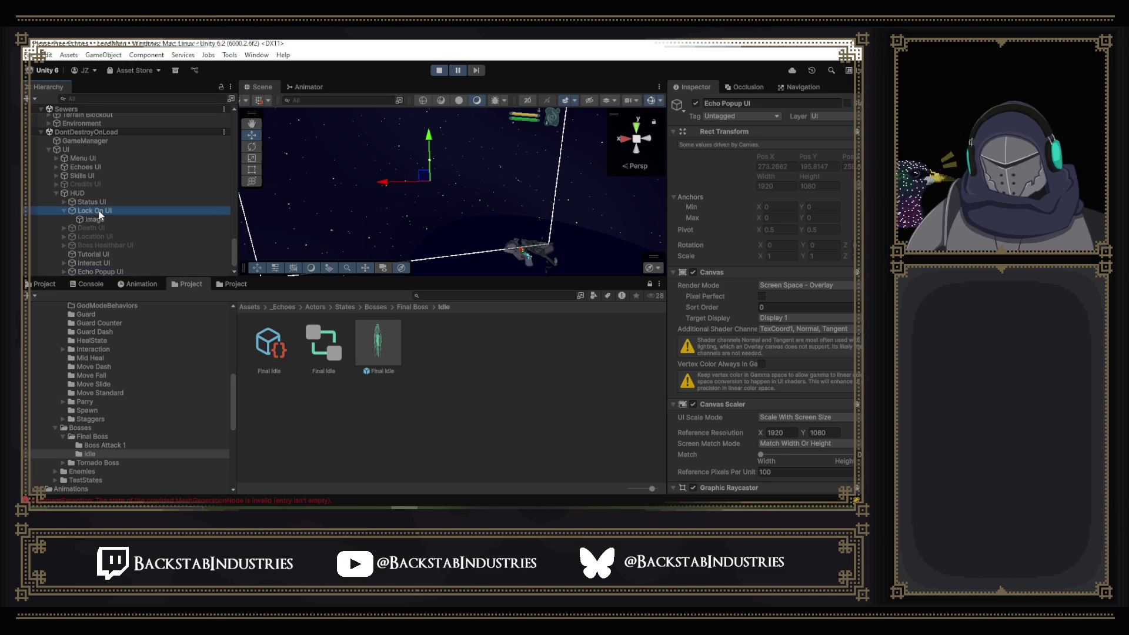
pyautogui.click(97, 219)
pyautogui.moveTo(579, 192); pyautogui.dragTo(486, 167)
pyautogui.press('d')
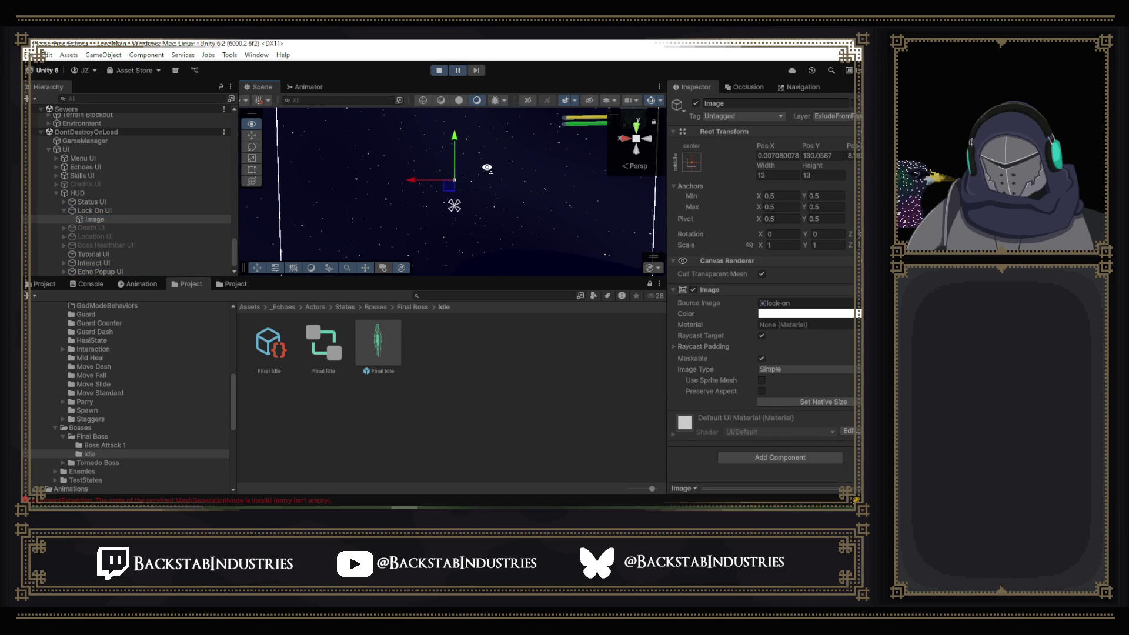
pyautogui.click(486, 171)
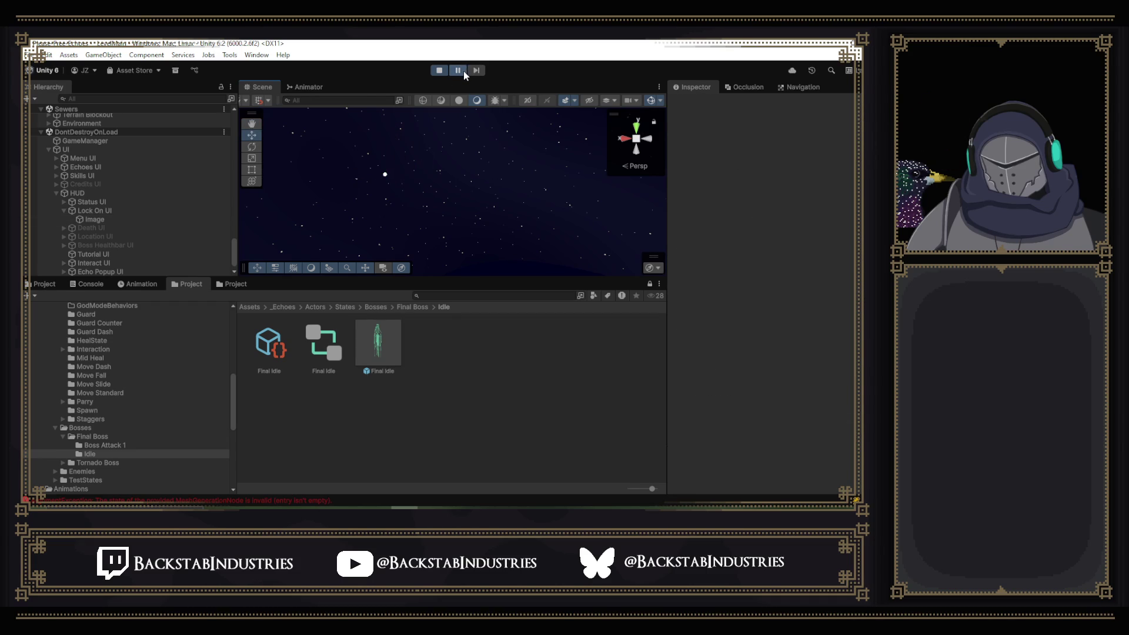
# - Fly the camera back, open the in-game stats menu with Escape, and orbit around its panel
pyautogui.scroll(5, 460, 199)
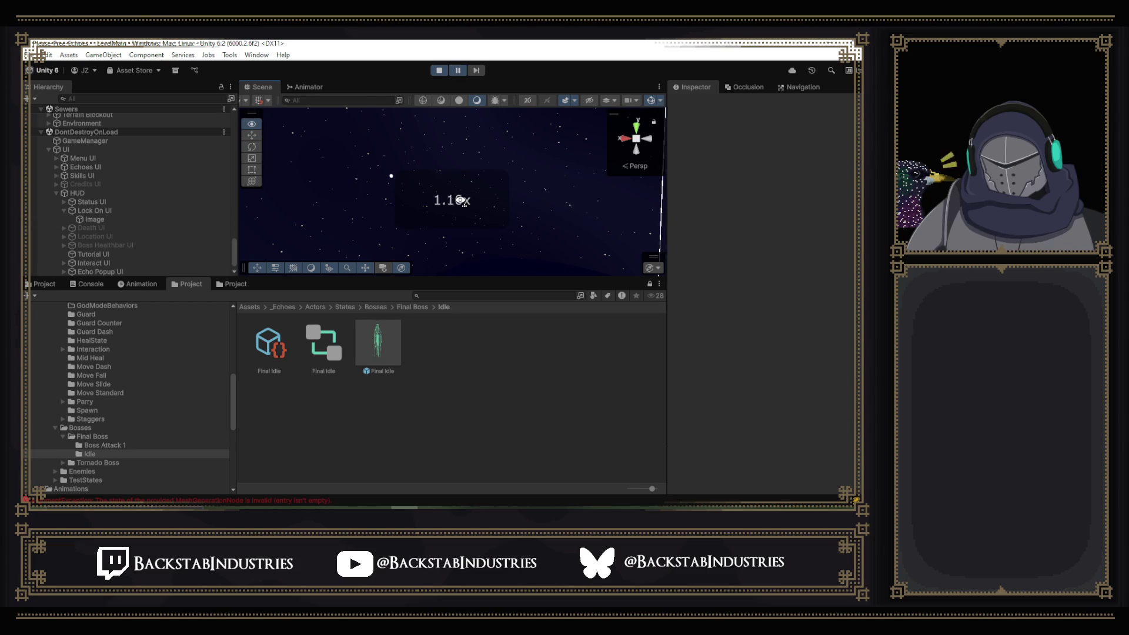
pyautogui.press('s')
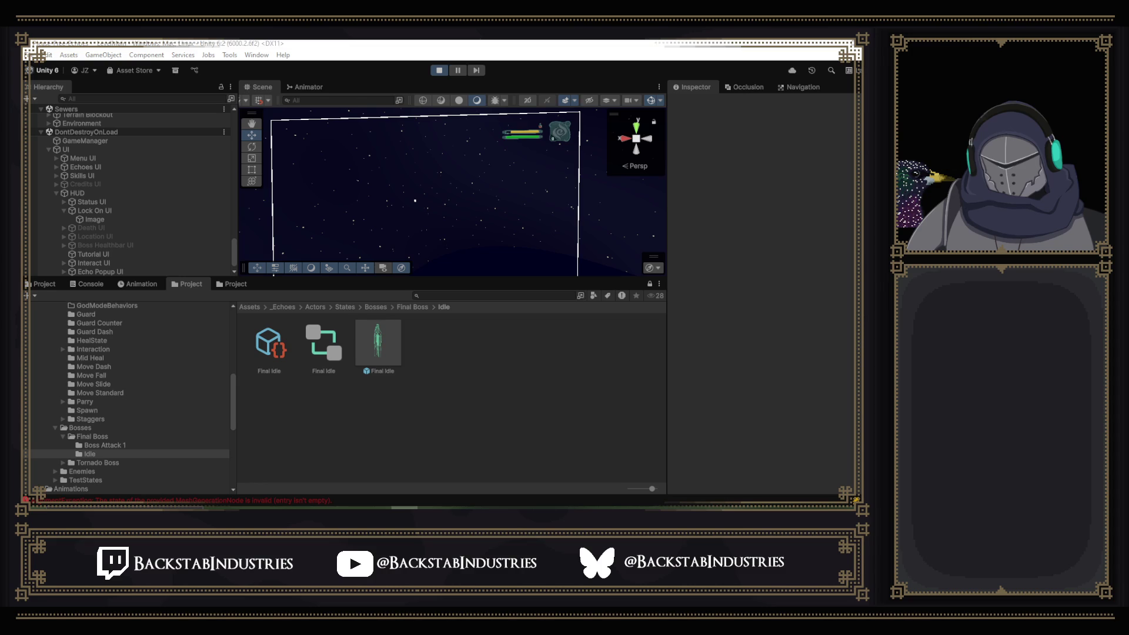
pyautogui.press('Escape')
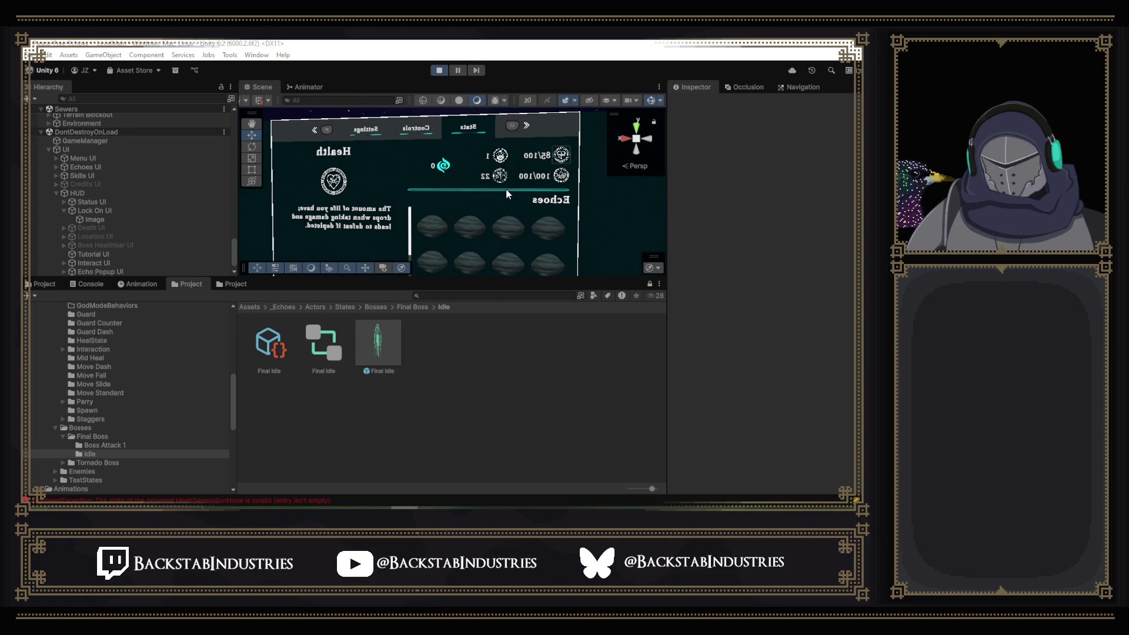
pyautogui.moveTo(508, 194); pyautogui.dragTo(595, 201)
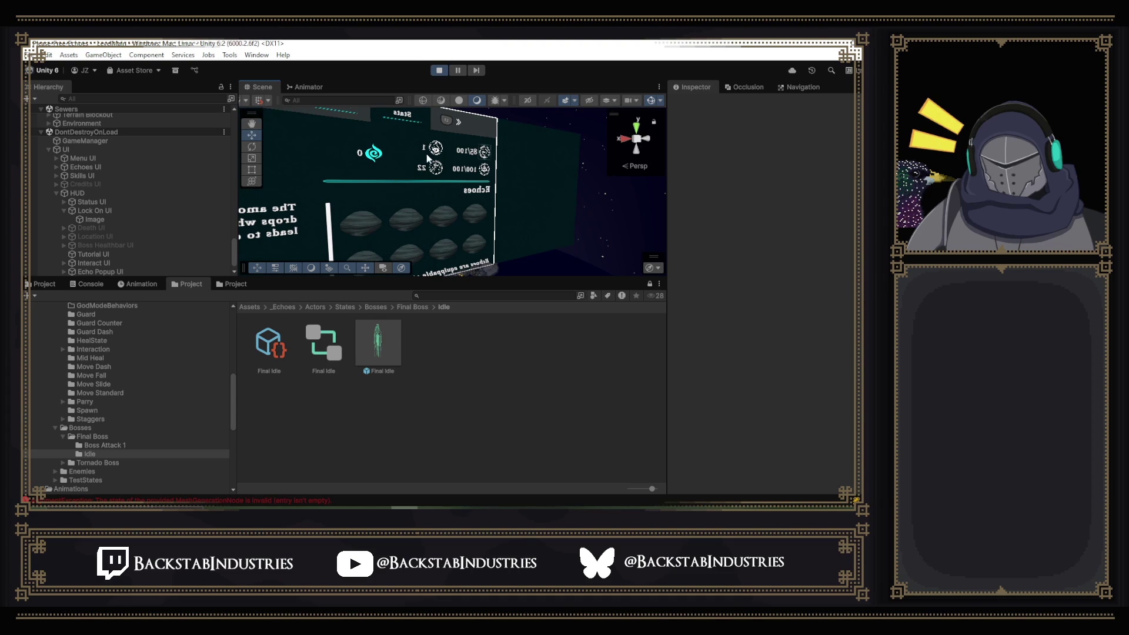
pyautogui.moveTo(456, 228); pyautogui.dragTo(450, 261)
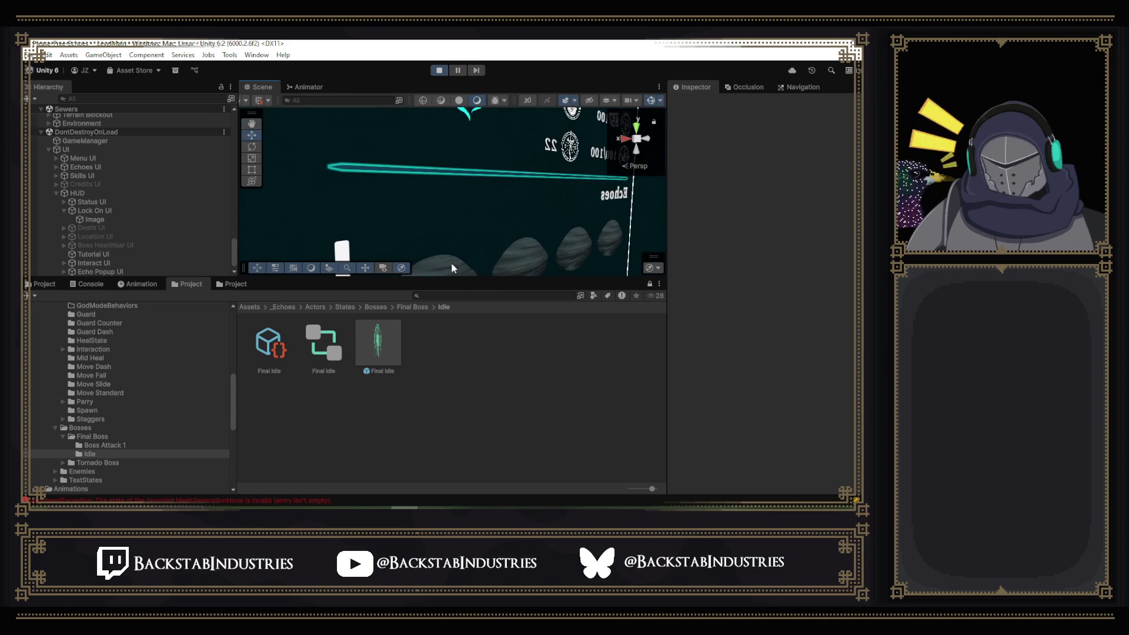
pyautogui.click(437, 295)
pyautogui.write('lo')
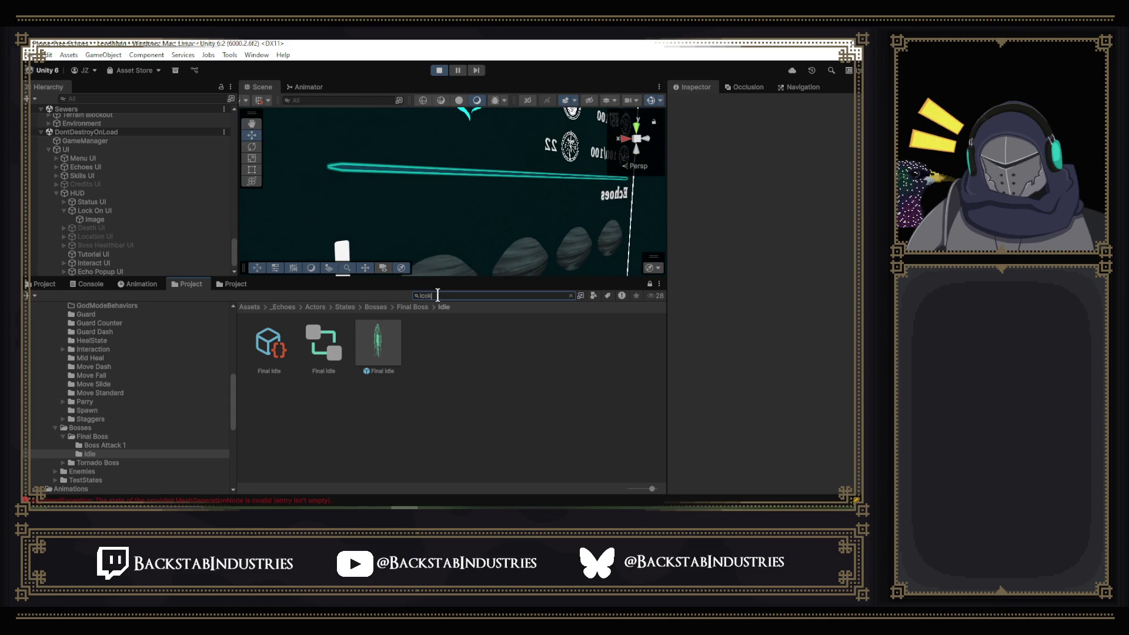
# - Search the project for 'lock', open the LockOn folder and the TargetSystem script
pyautogui.write('ck')
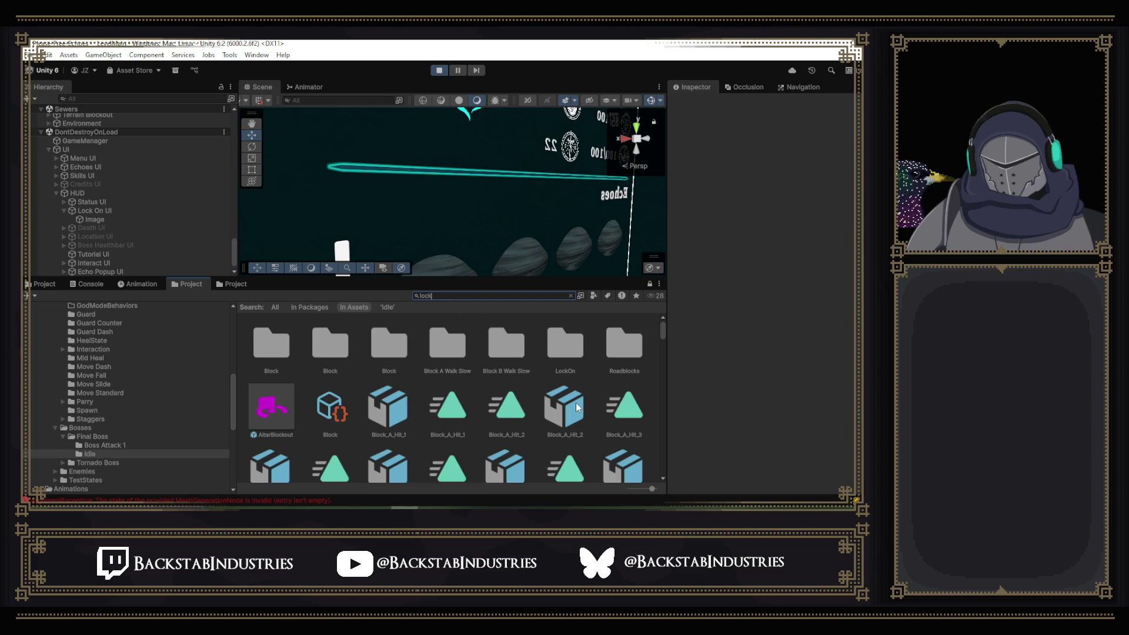
pyautogui.doubleClick(565, 365)
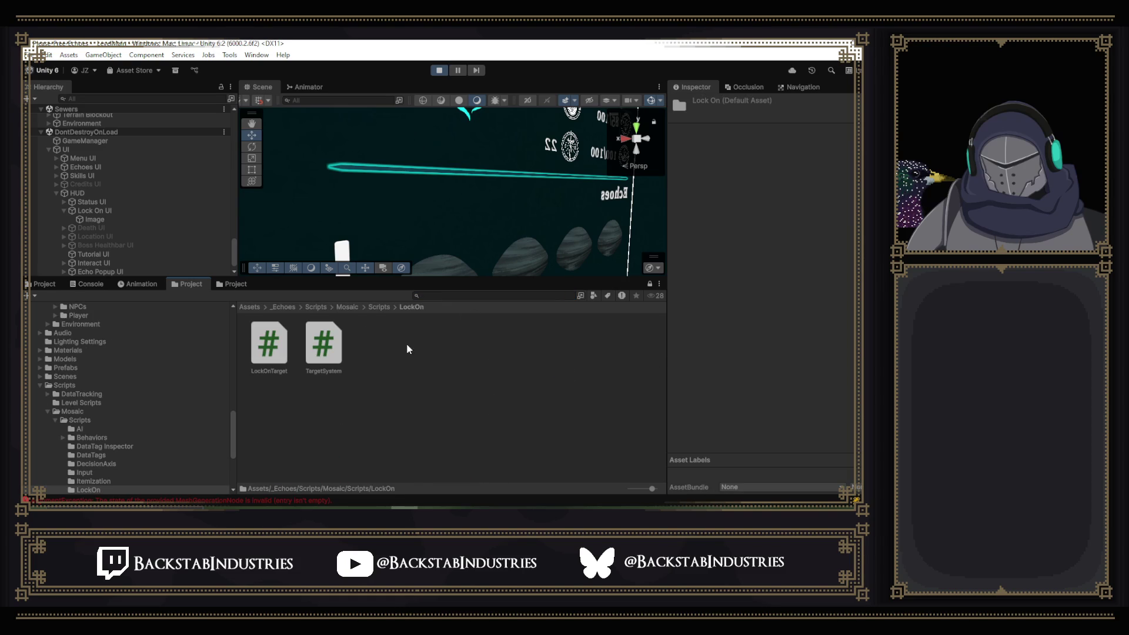
pyautogui.click(321, 346)
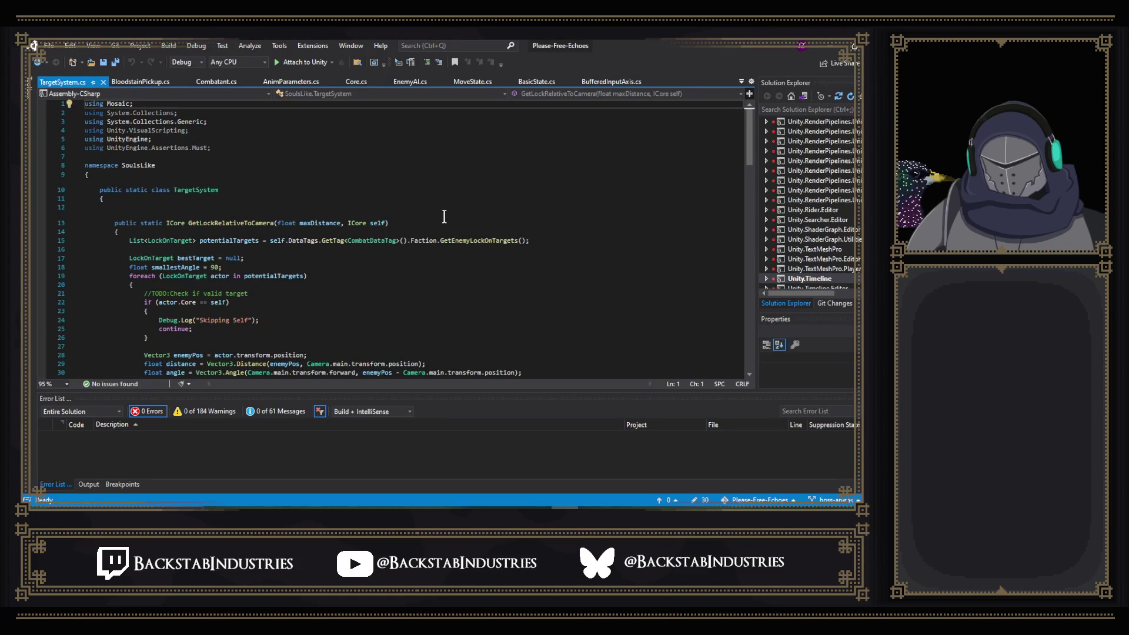
# - Review TargetSystem.cs's enemy position and raycast code, selecting LayerMask.GetMask("Default"), then return to Unity
pyautogui.scroll(-2, 412, 232)
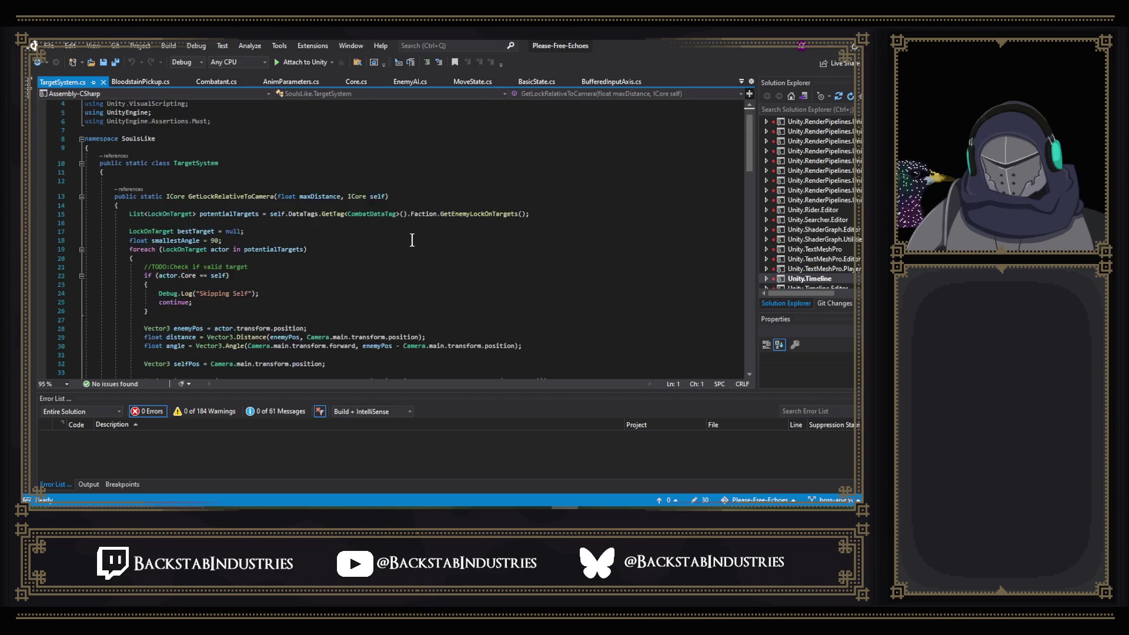
pyautogui.scroll(-3, 406, 242)
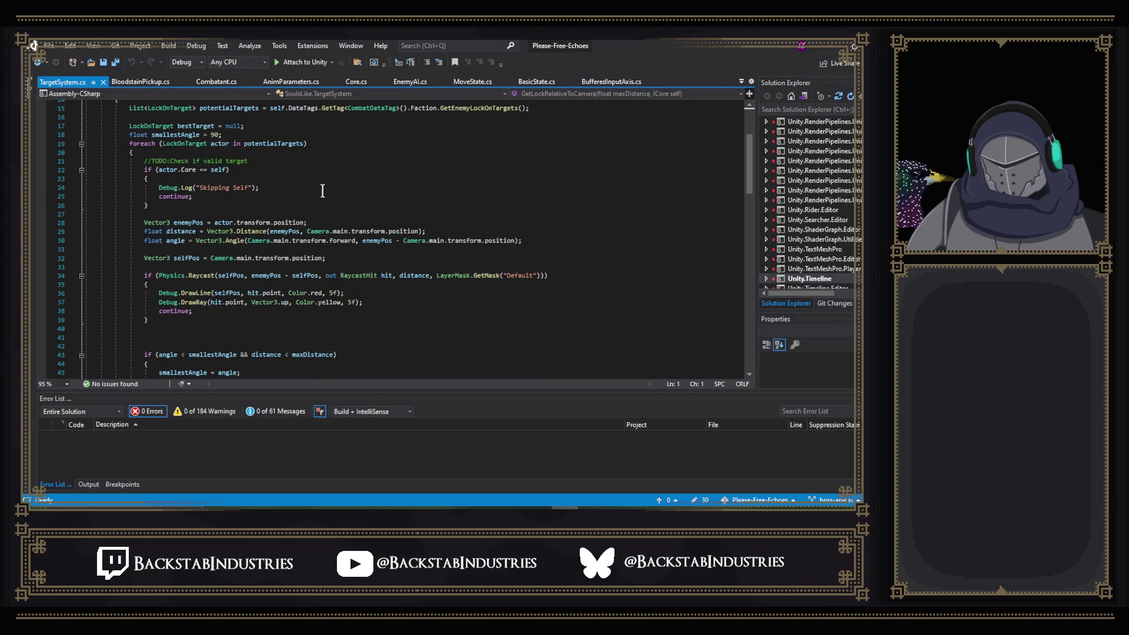
pyautogui.click(244, 222)
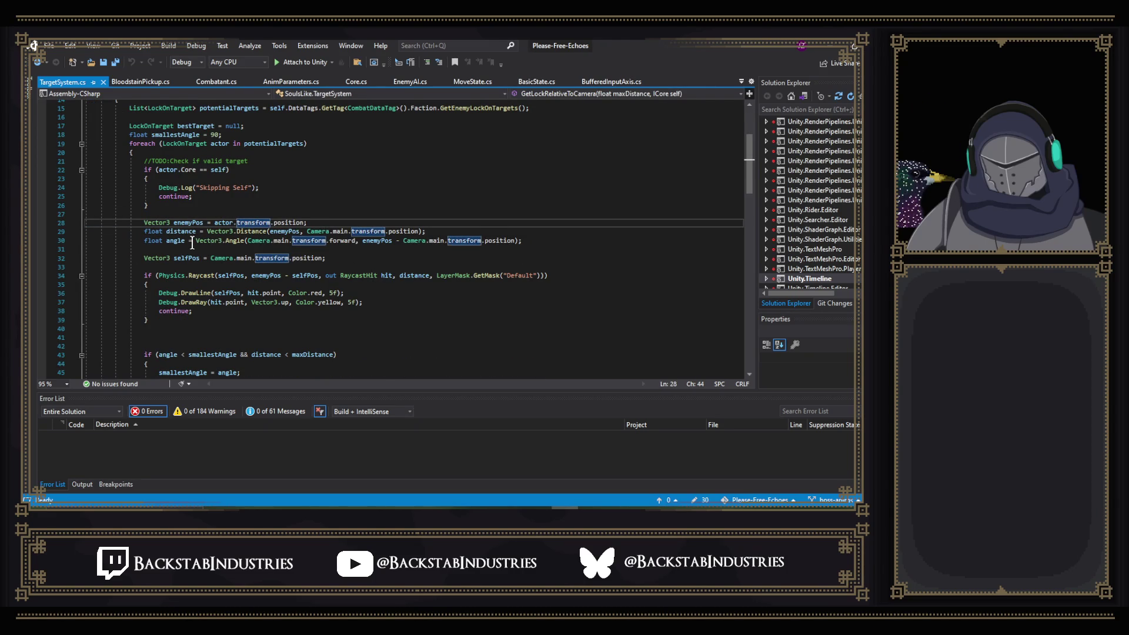
pyautogui.scroll(-2, 265, 243)
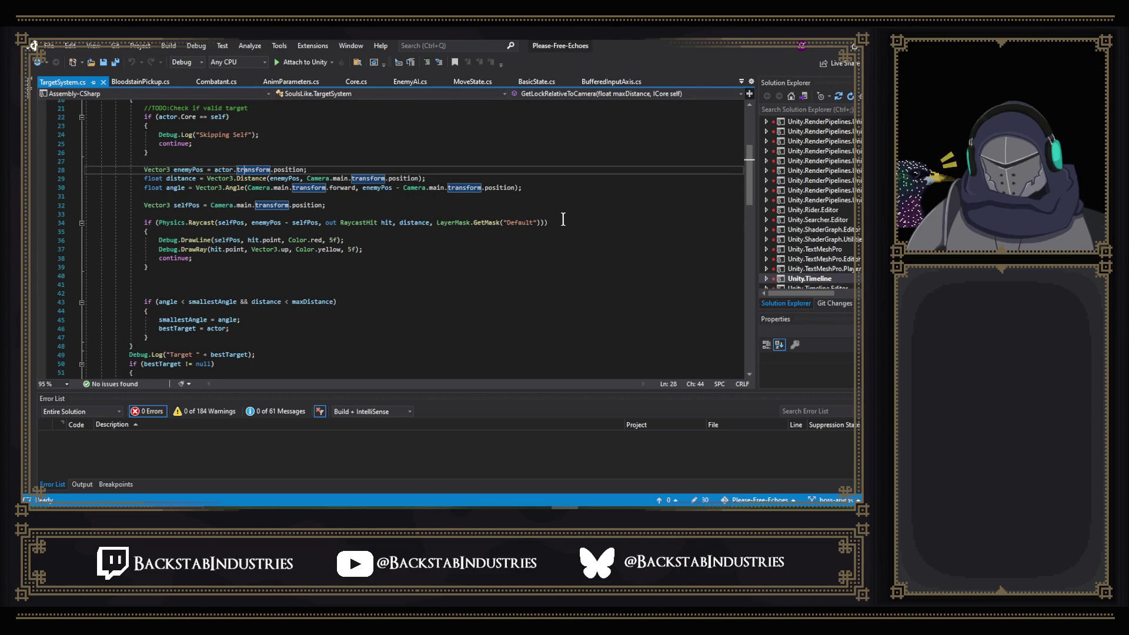
pyautogui.click(470, 223)
pyautogui.moveTo(470, 223); pyautogui.dragTo(538, 218)
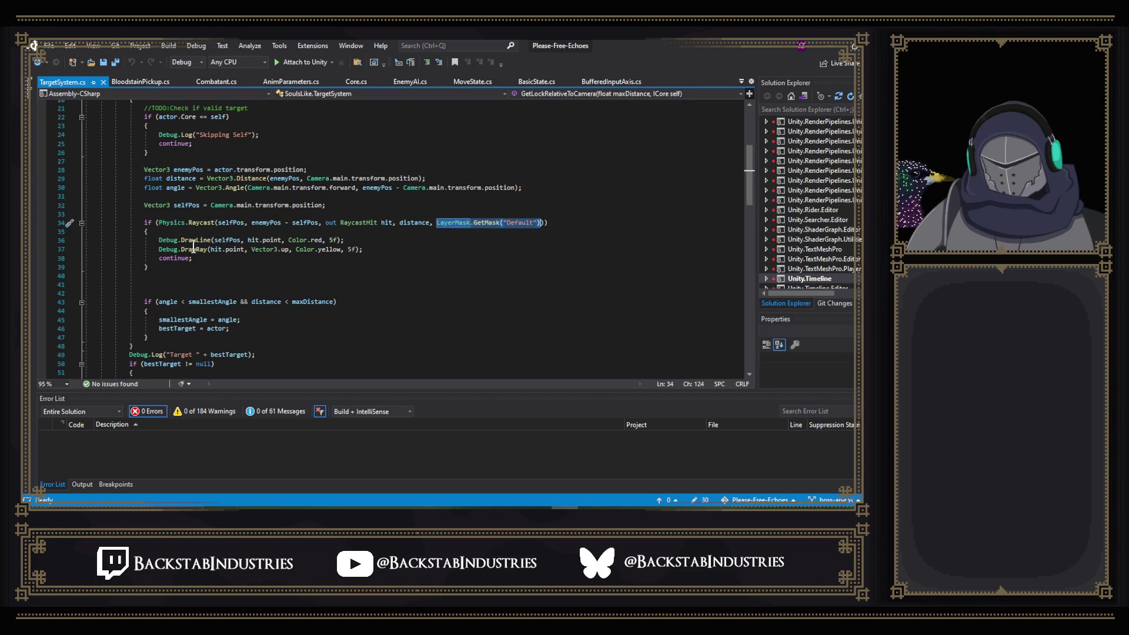
pyautogui.moveTo(195, 247)
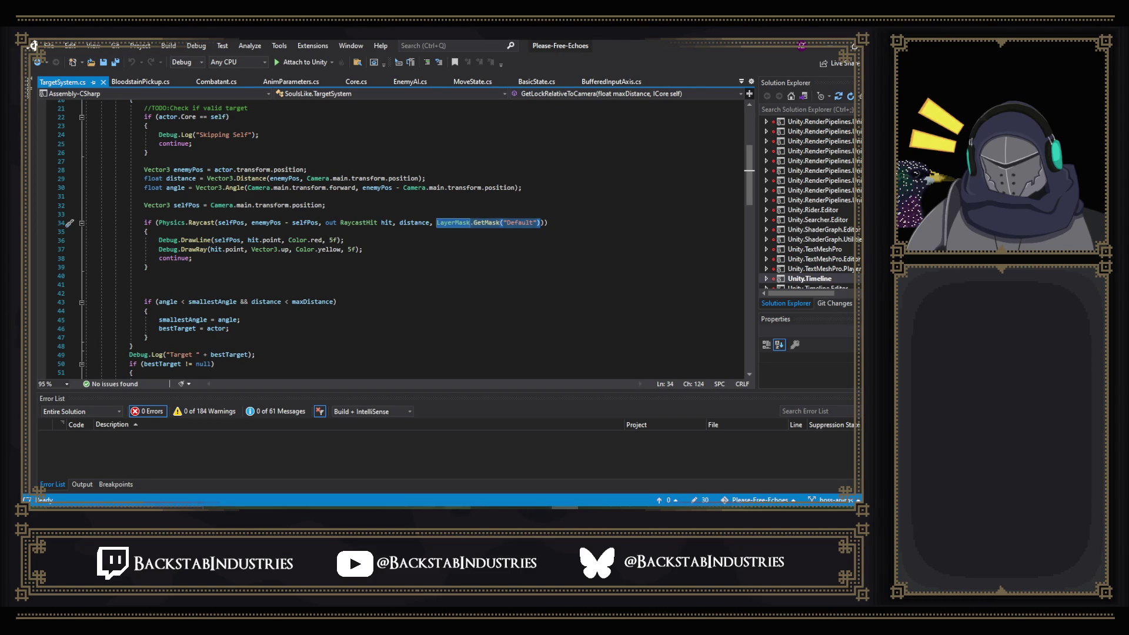
pyautogui.moveTo(509, 509)
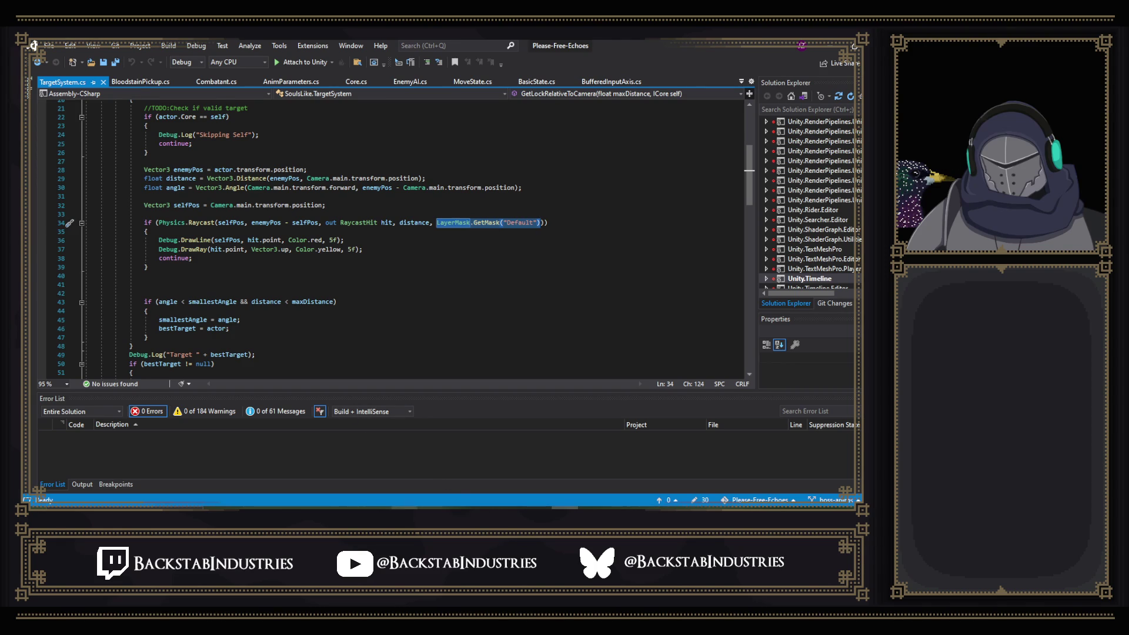
pyautogui.click(404, 509)
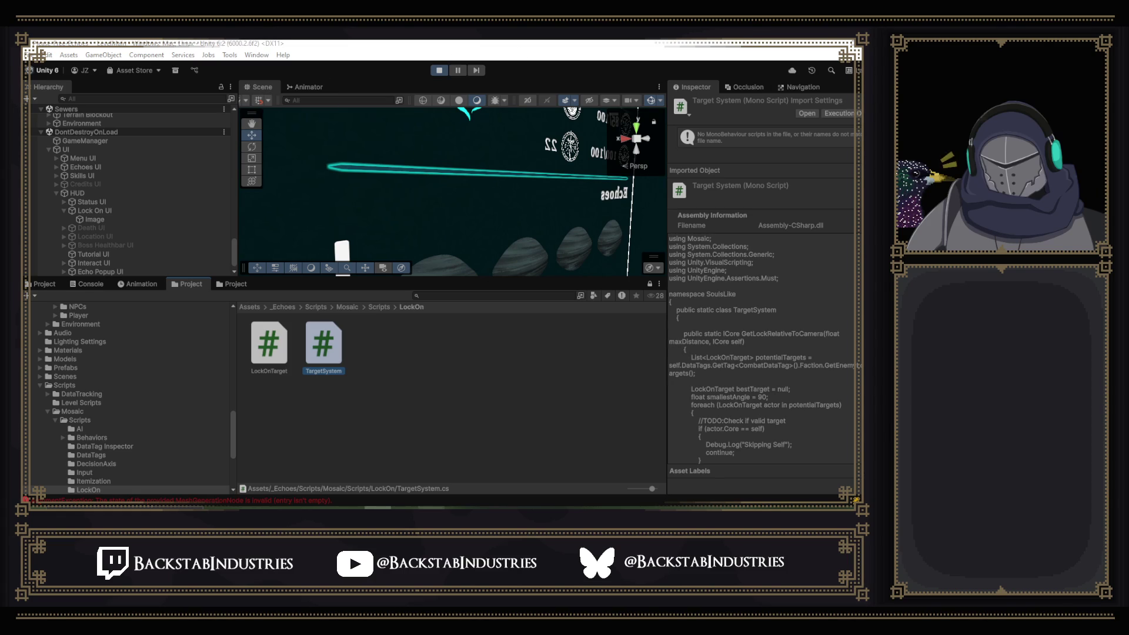
# - Bring back the game view and stop Play mode
pyautogui.moveTo(404, 504)
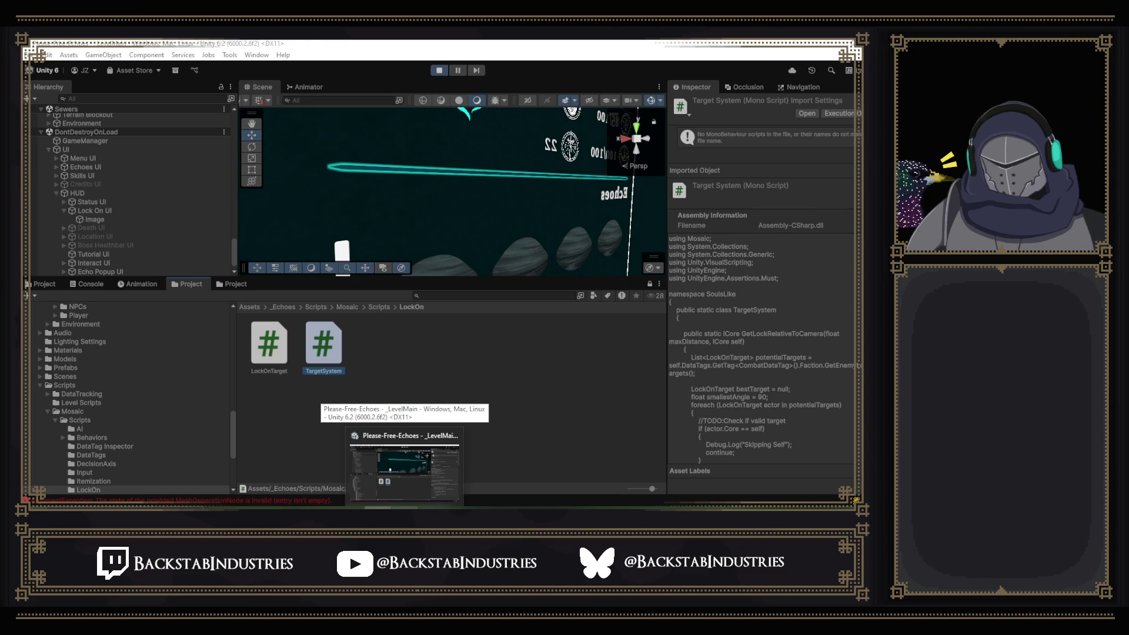
pyautogui.moveTo(262, 86)
pyautogui.mouseDown()
pyautogui.moveTo(347, 66)
pyautogui.moveTo(260, 79)
pyautogui.moveTo(273, 97)
pyautogui.moveTo(264, 88)
pyautogui.mouseUp()
pyautogui.click(440, 71)
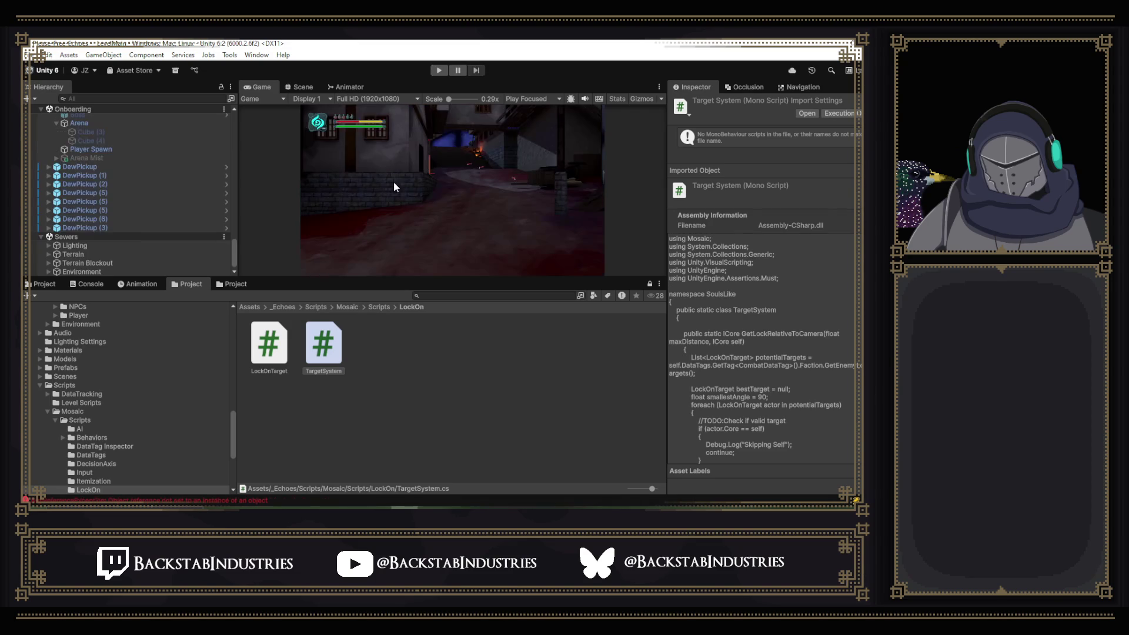
# - Select E Final Boss and frame it in the Scene view
pyautogui.scroll(5, 126, 179)
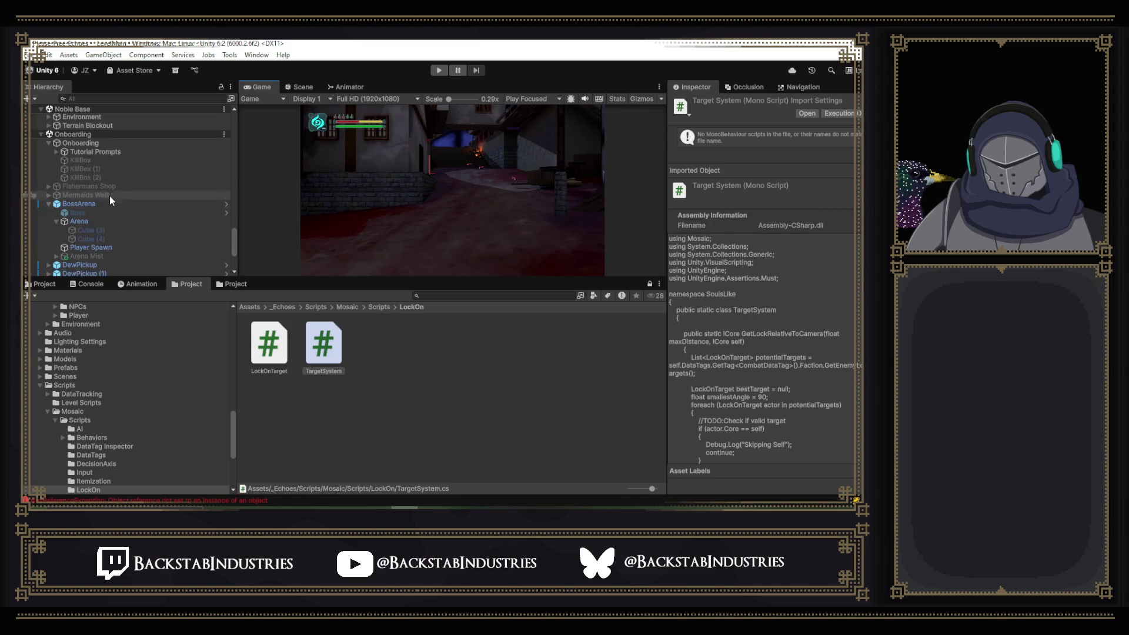
pyautogui.scroll(6, 99, 206)
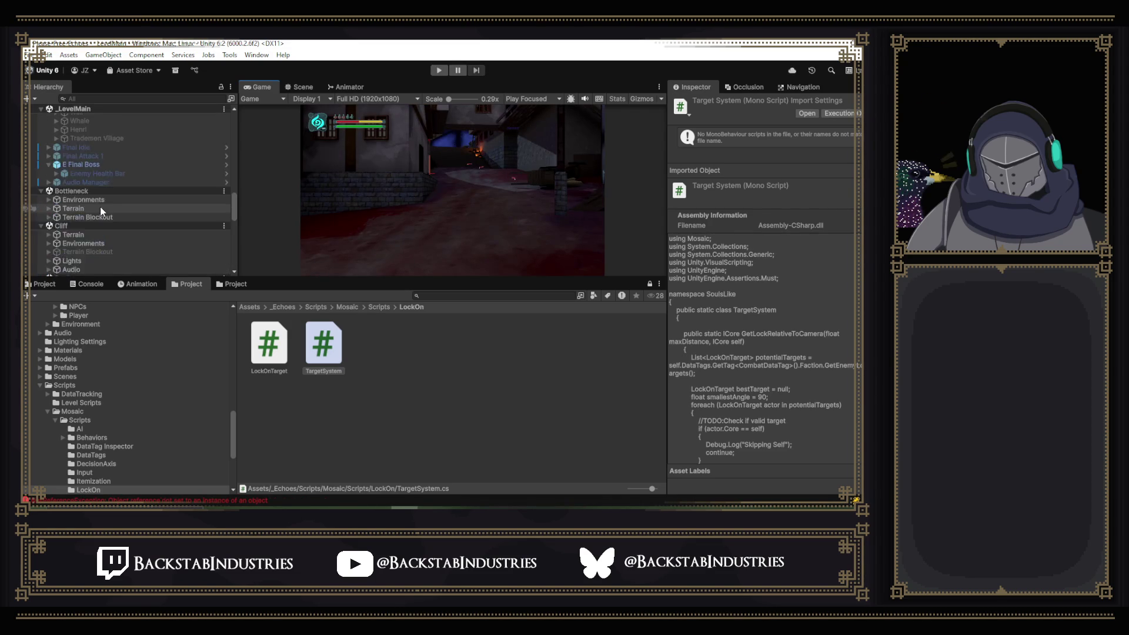
pyautogui.click(90, 229)
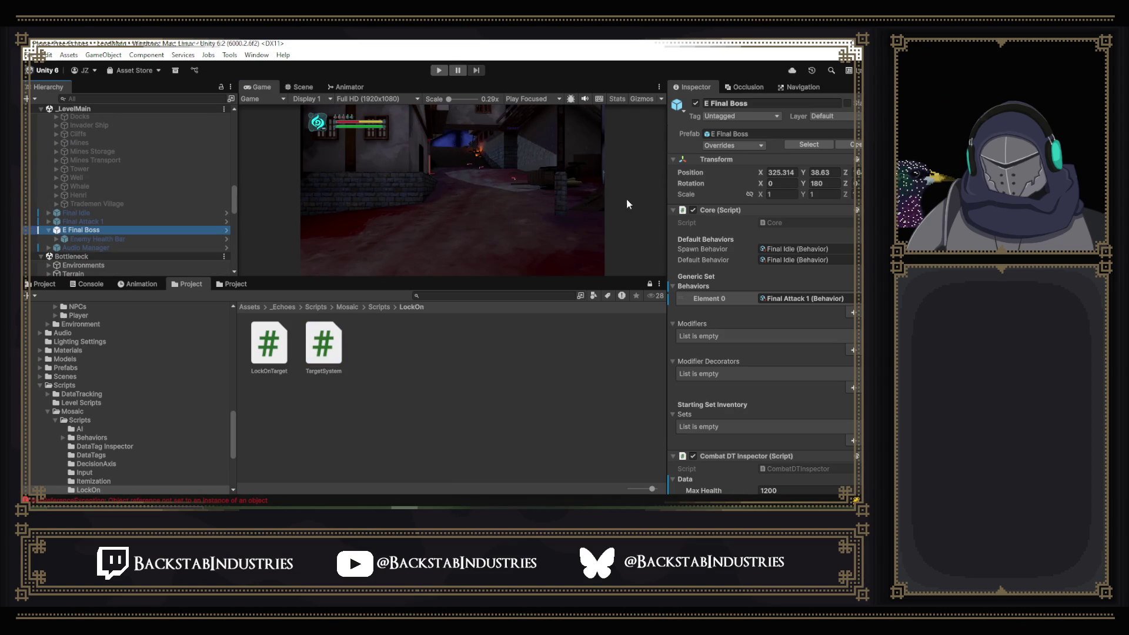
pyautogui.click(299, 87)
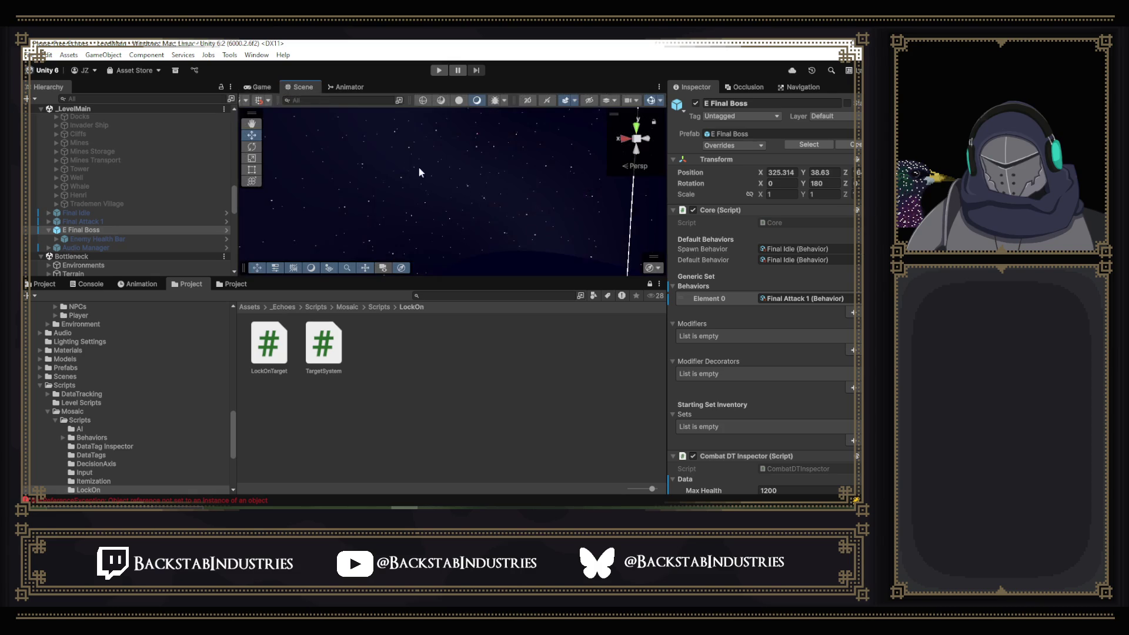
pyautogui.doubleClick(88, 230)
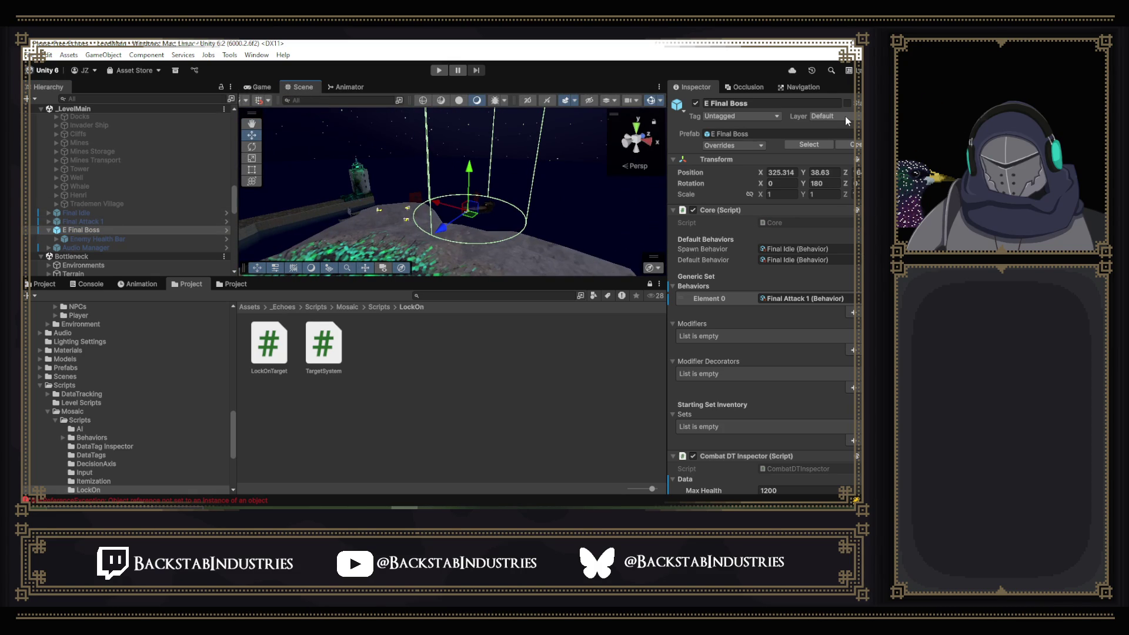
# - Select the E Fists Vassal enemy to inspect its Pray spawn and Fists Move behaviors
pyautogui.scroll(5, 158, 228)
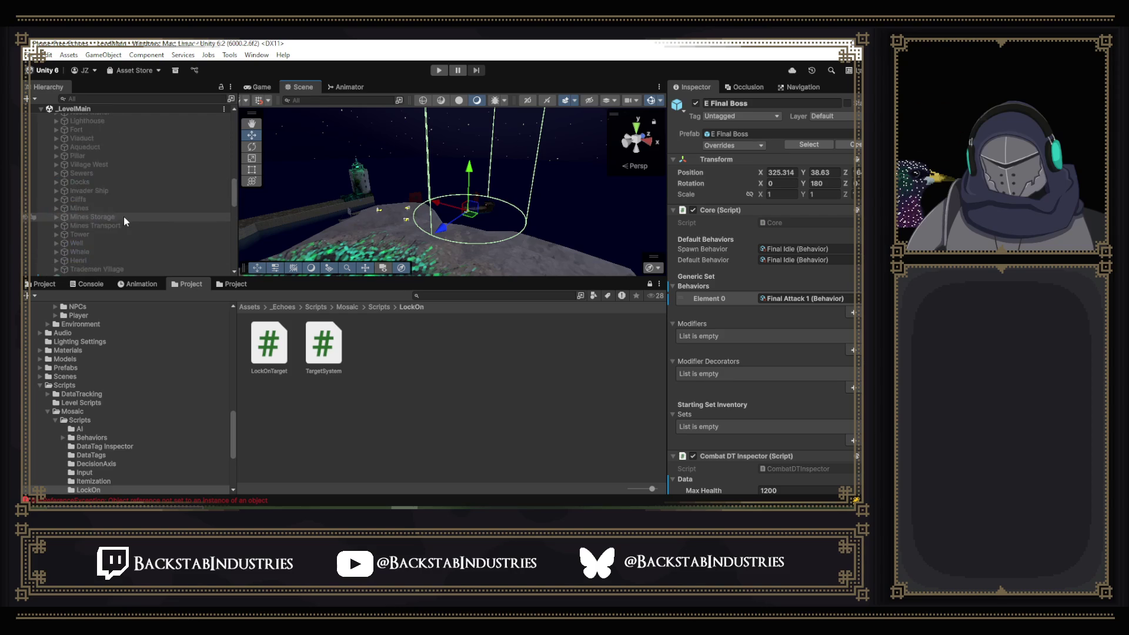
pyautogui.scroll(5, 69, 149)
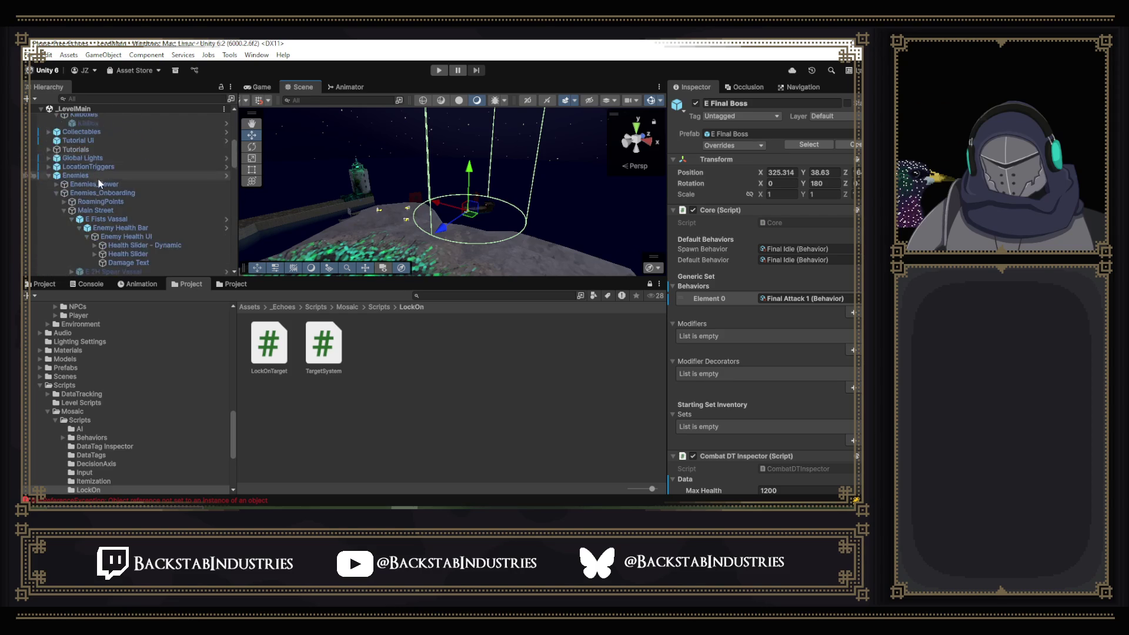
pyautogui.click(115, 122)
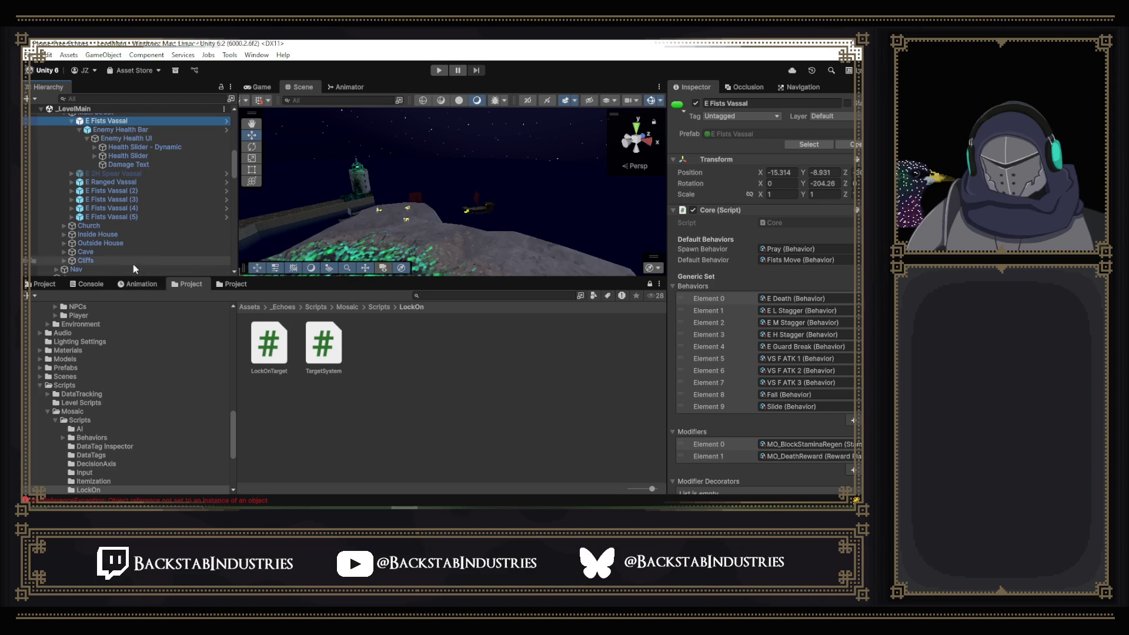
pyautogui.click(235, 284)
# - Open the FG BR ATK 1 prefab from the Tentacles folder in Prefab Mode
pyautogui.click(197, 287)
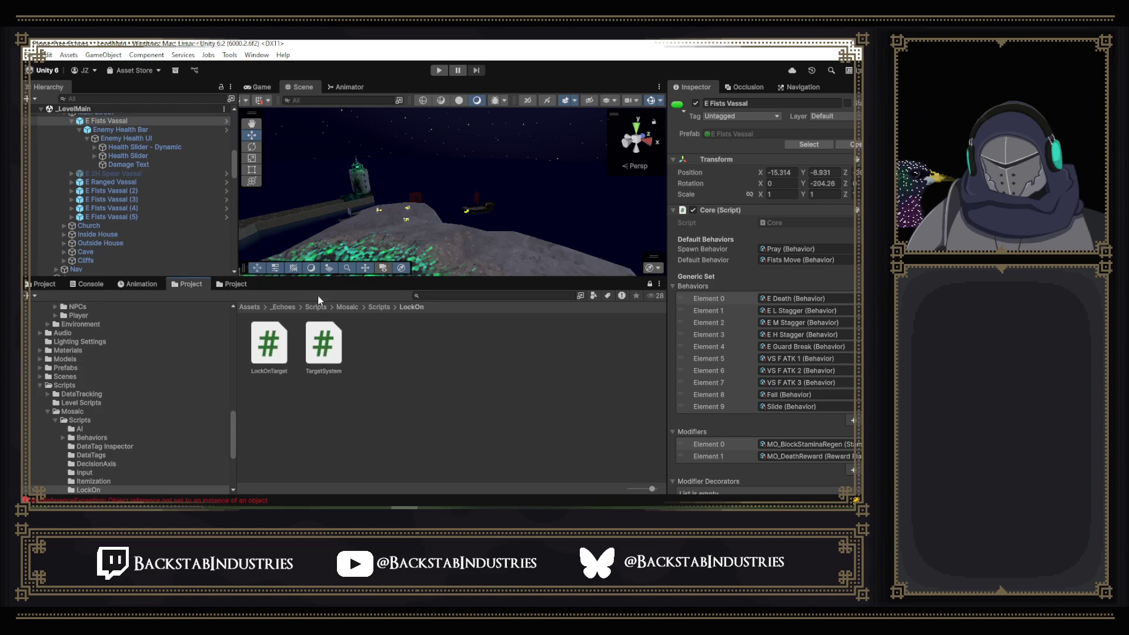
pyautogui.click(47, 286)
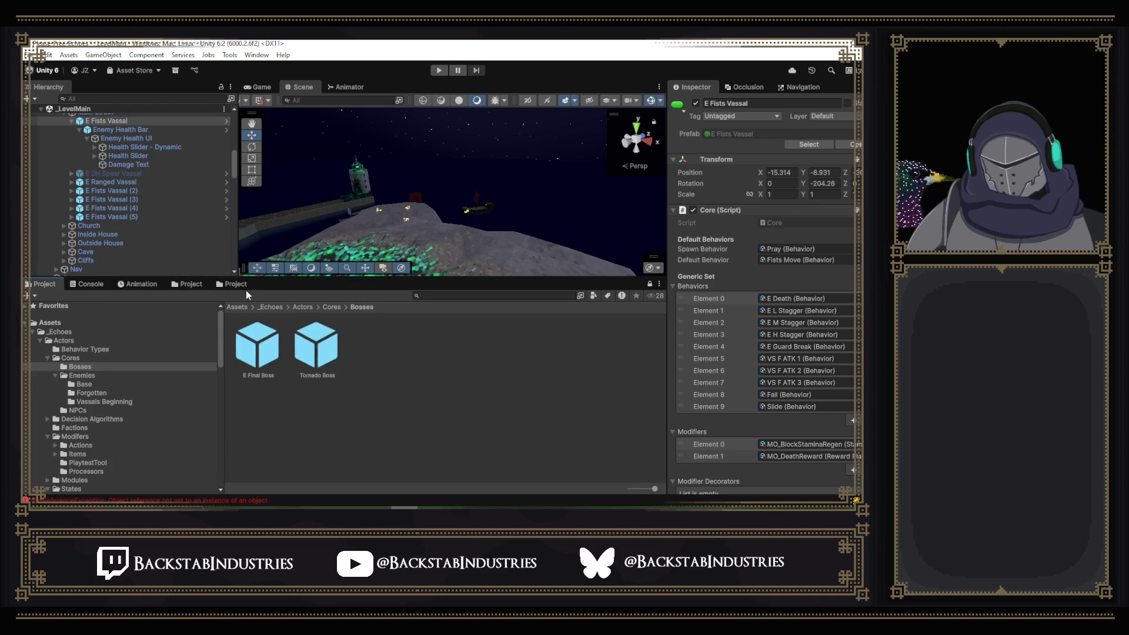
pyautogui.click(230, 286)
pyautogui.click(163, 337)
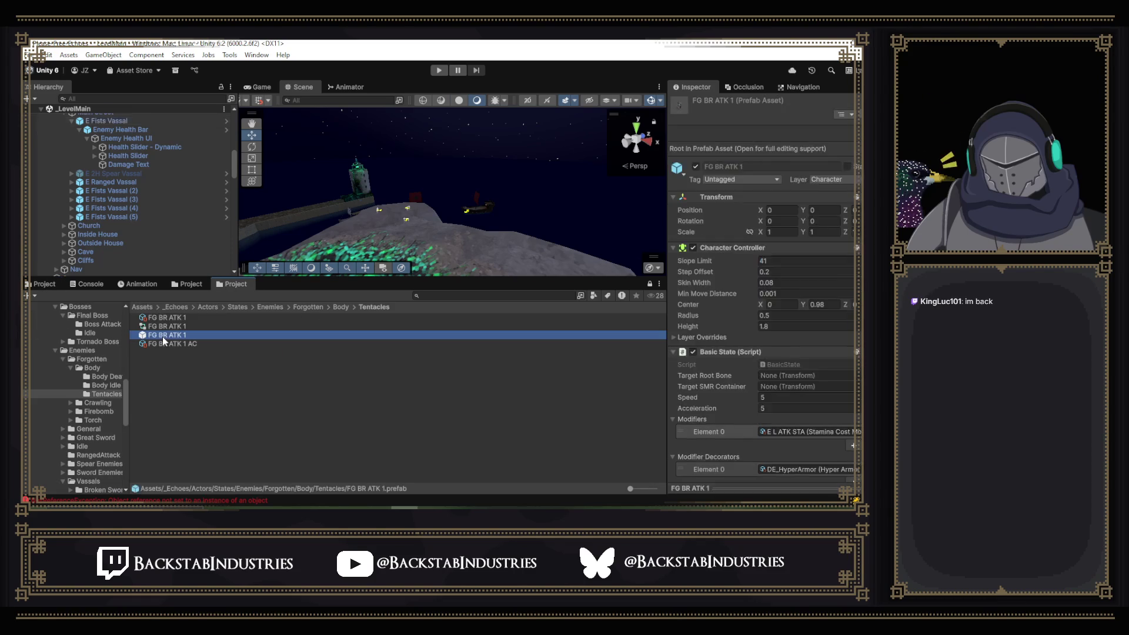
pyautogui.doubleClick(162, 336)
# - Inspect the prefab's Master Model and root, then go up to the Enemies and States folders
pyautogui.click(86, 131)
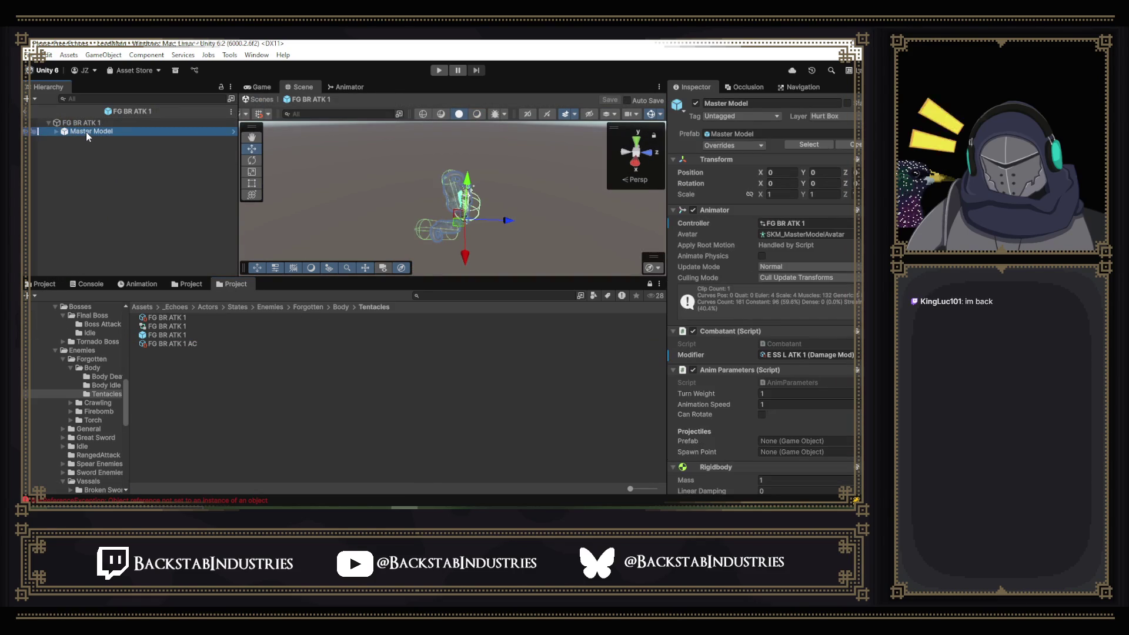
pyautogui.click(97, 121)
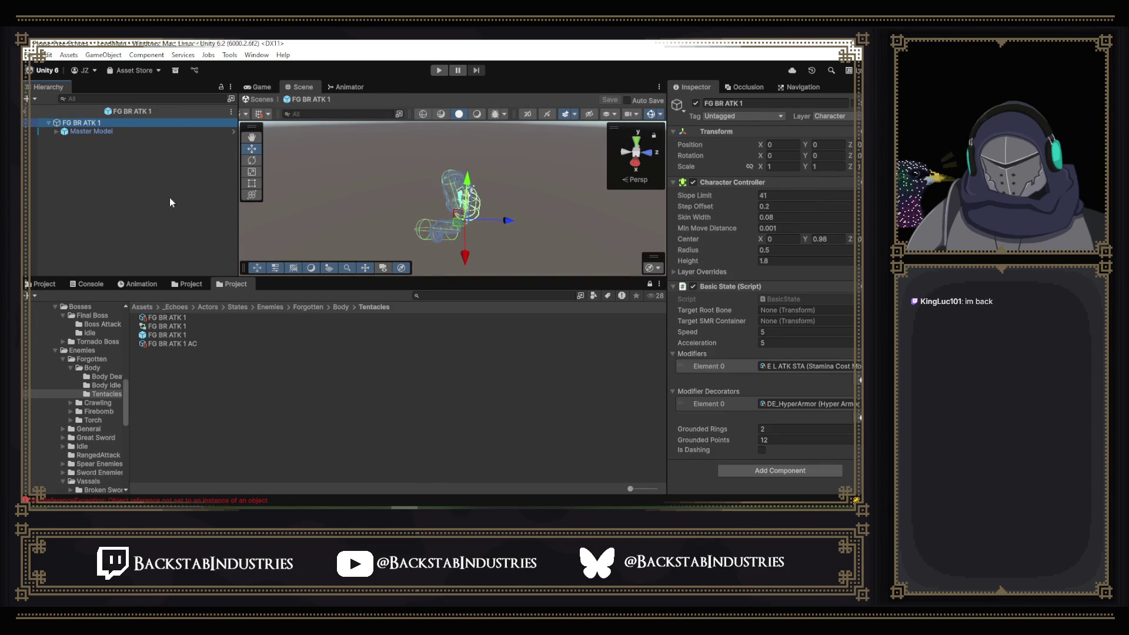
pyautogui.click(272, 307)
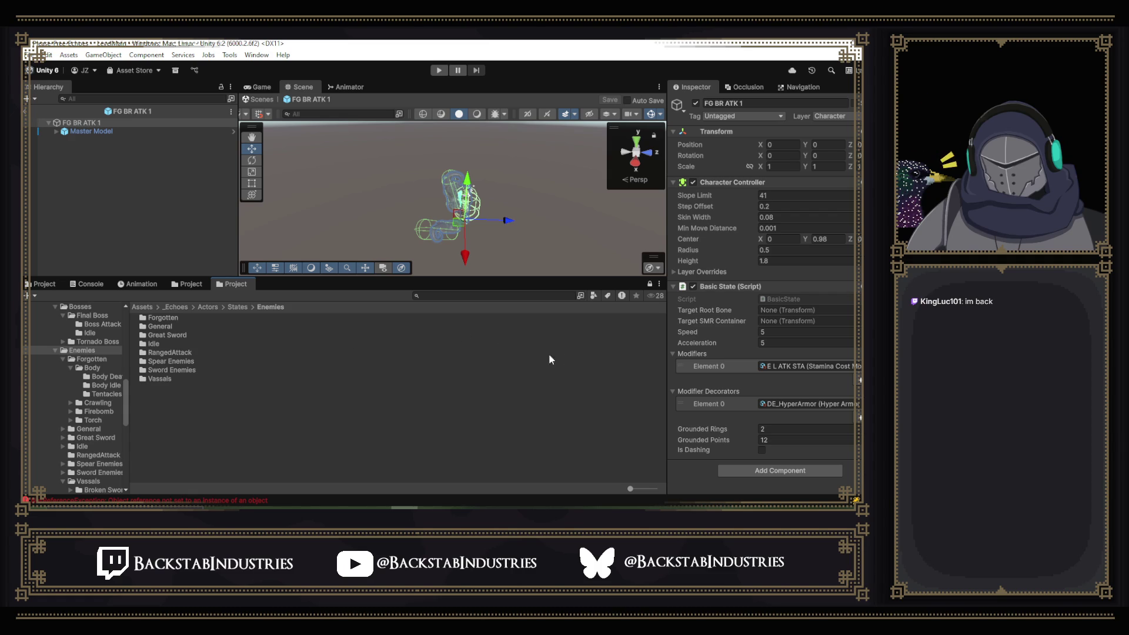
pyautogui.click(234, 308)
# - Browse States > Bosses > Final Boss > Boss Attack 1 and open the Final Attack 1 prefab
pyautogui.doubleClick(170, 325)
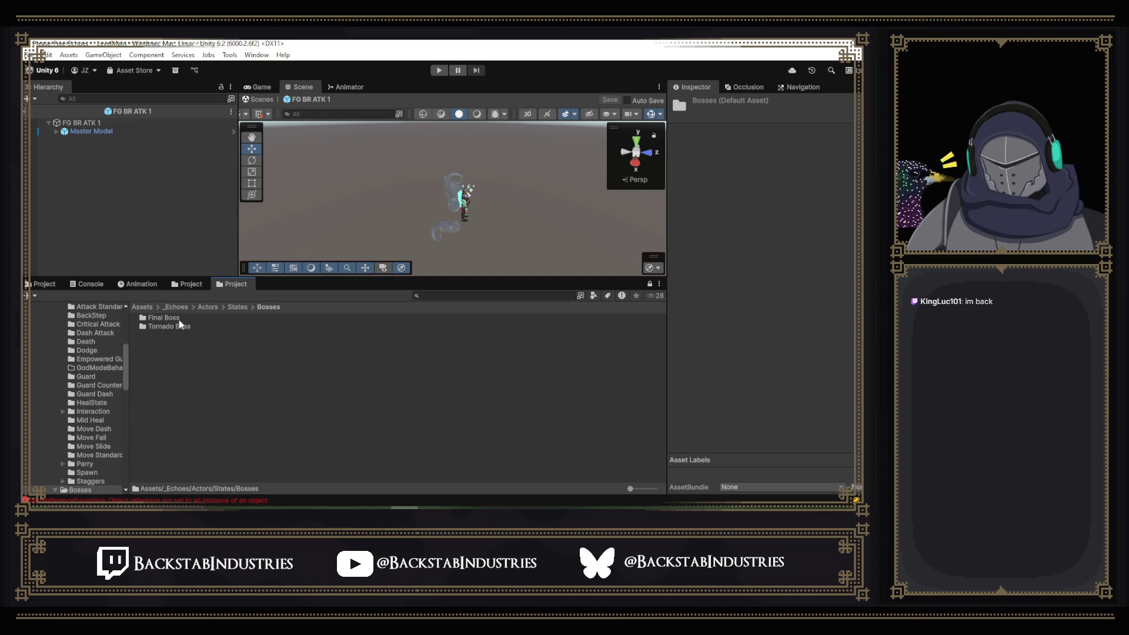
pyautogui.doubleClick(179, 320)
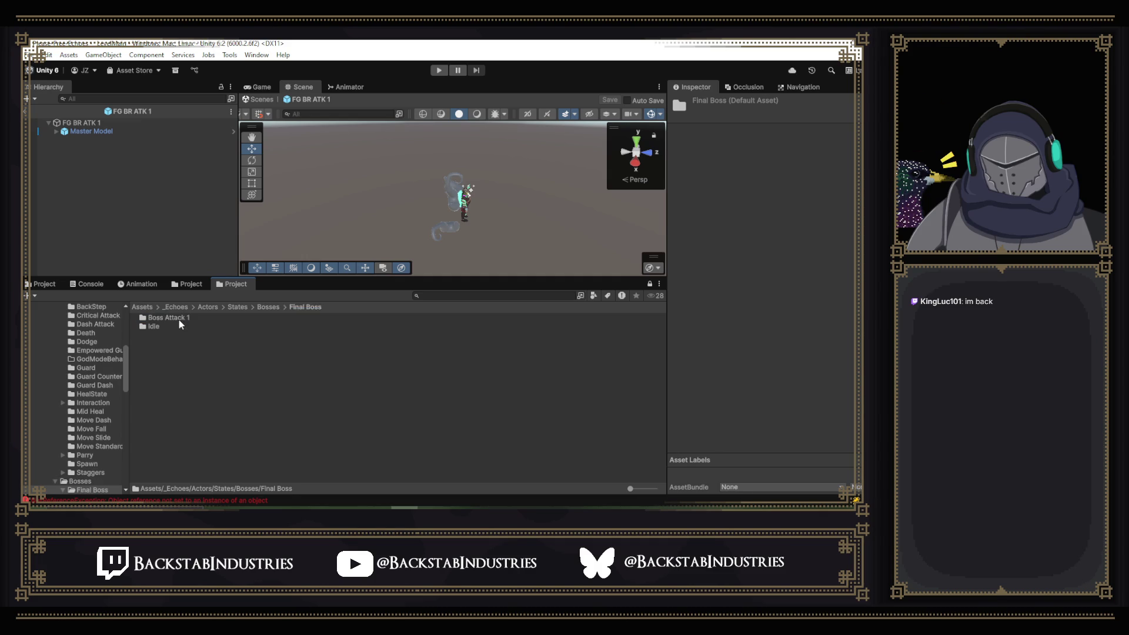
pyautogui.click(178, 321)
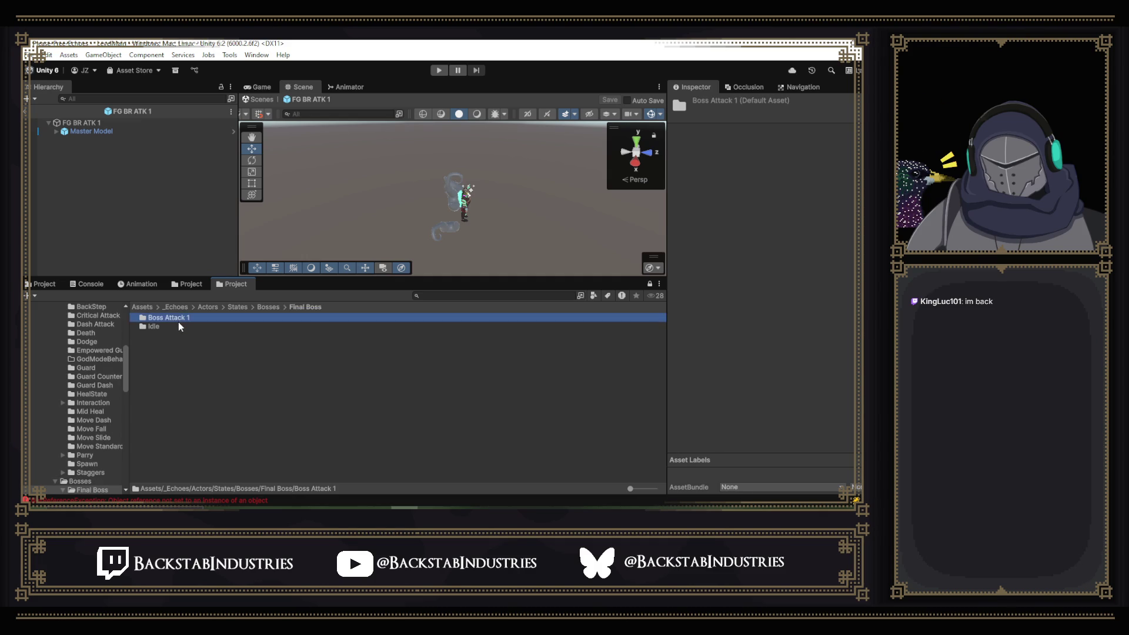
pyautogui.doubleClick(179, 318)
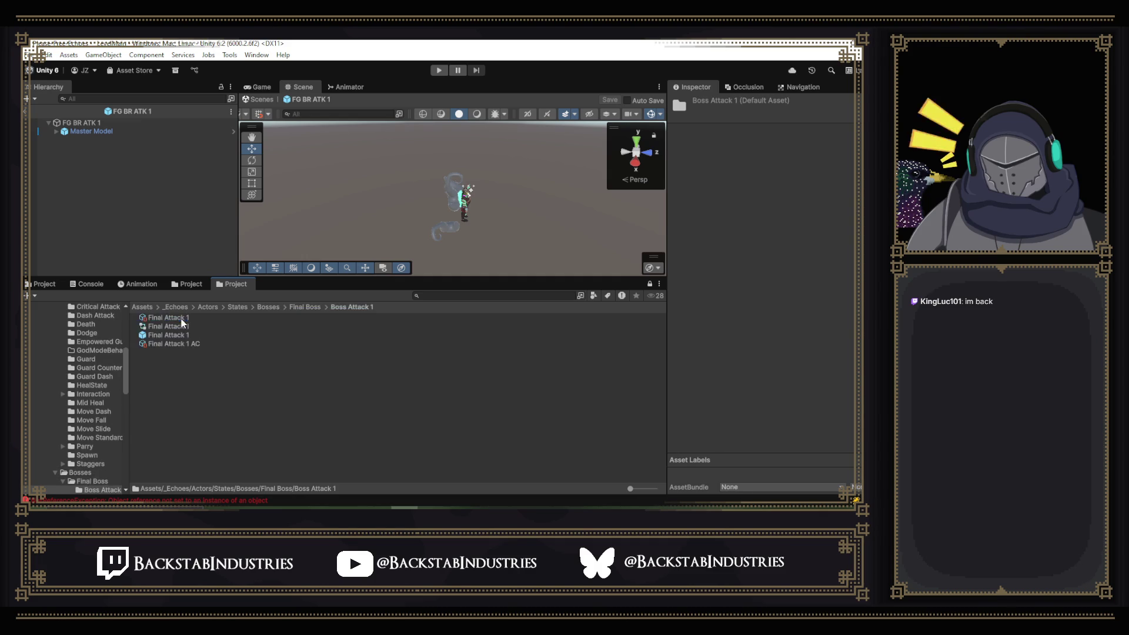
pyautogui.click(206, 336)
pyautogui.doubleClick(204, 334)
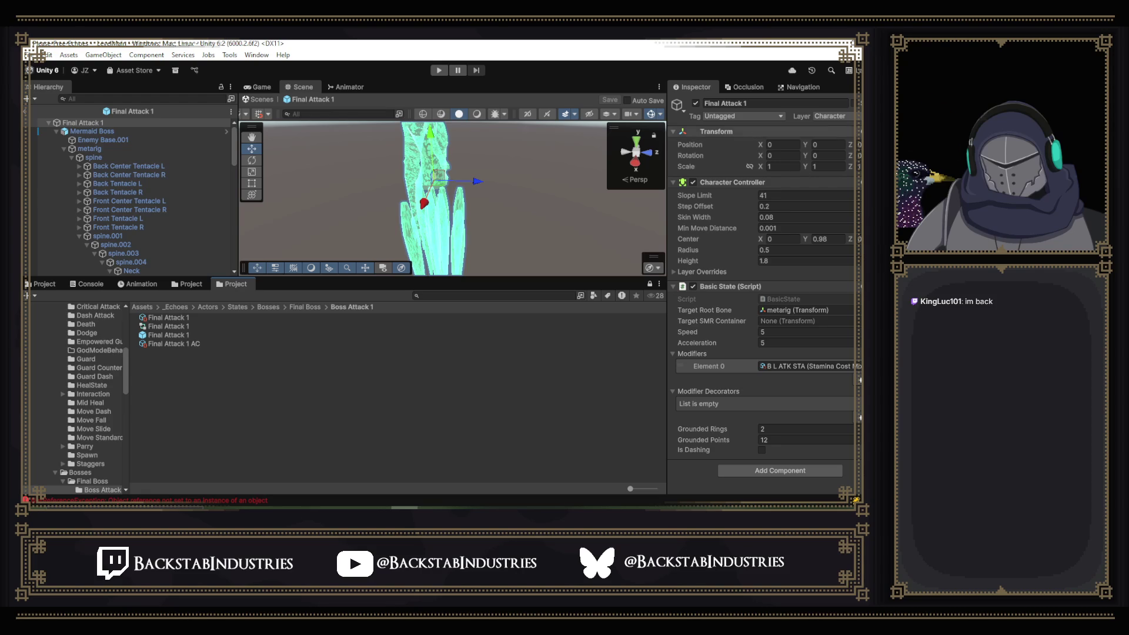
# - Inspect the Mermaid Boss model, then bring the LockOn scripts folder back into view
pyautogui.click(120, 134)
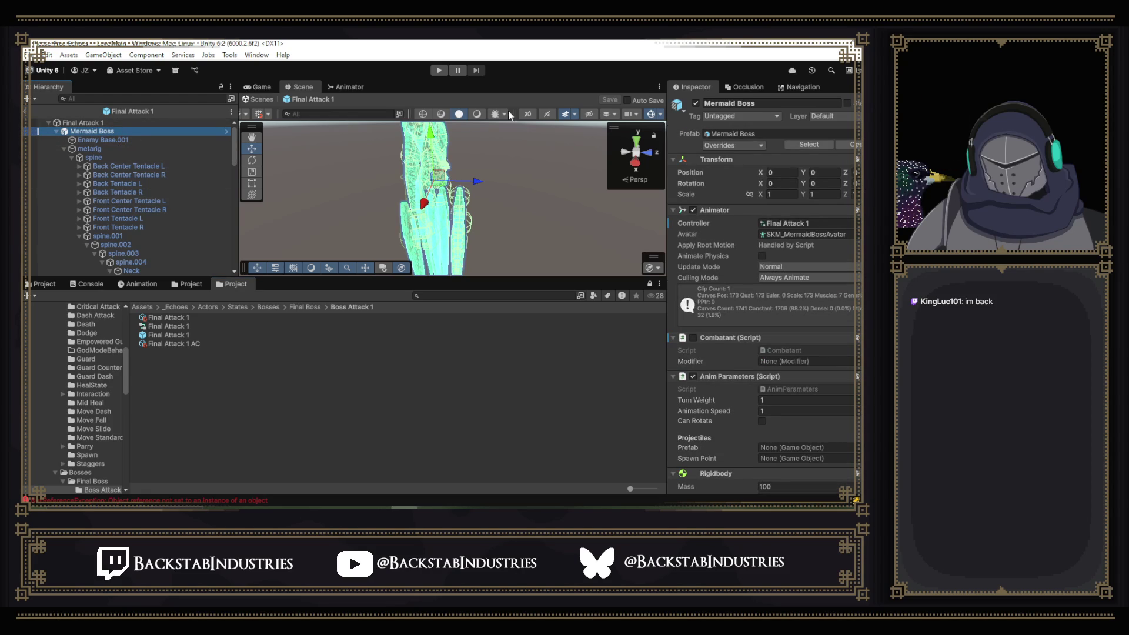
pyautogui.click(201, 284)
pyautogui.click(230, 284)
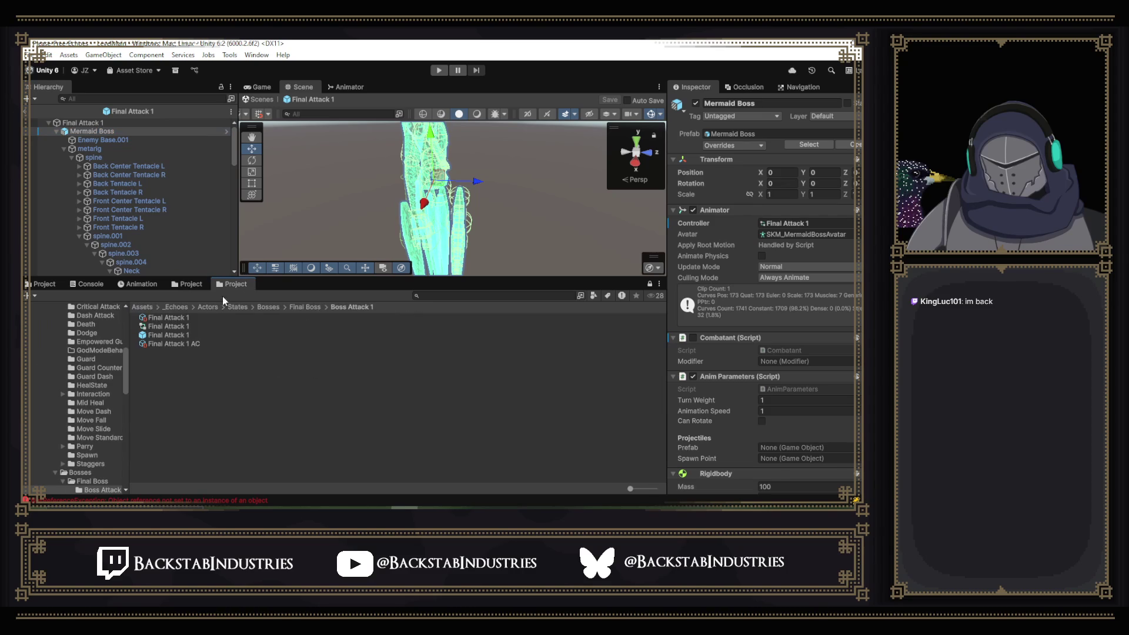
pyautogui.click(191, 285)
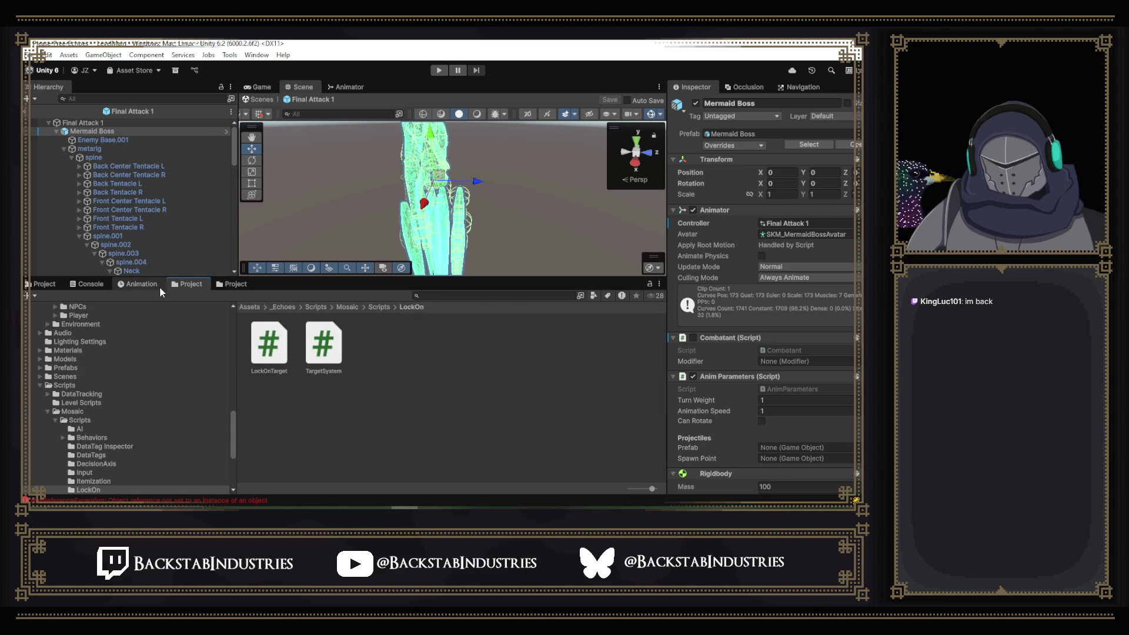
# - Select the Final Attack 1 prefab and locate it in the Project window
pyautogui.click(223, 285)
pyautogui.click(172, 335)
pyautogui.click(197, 285)
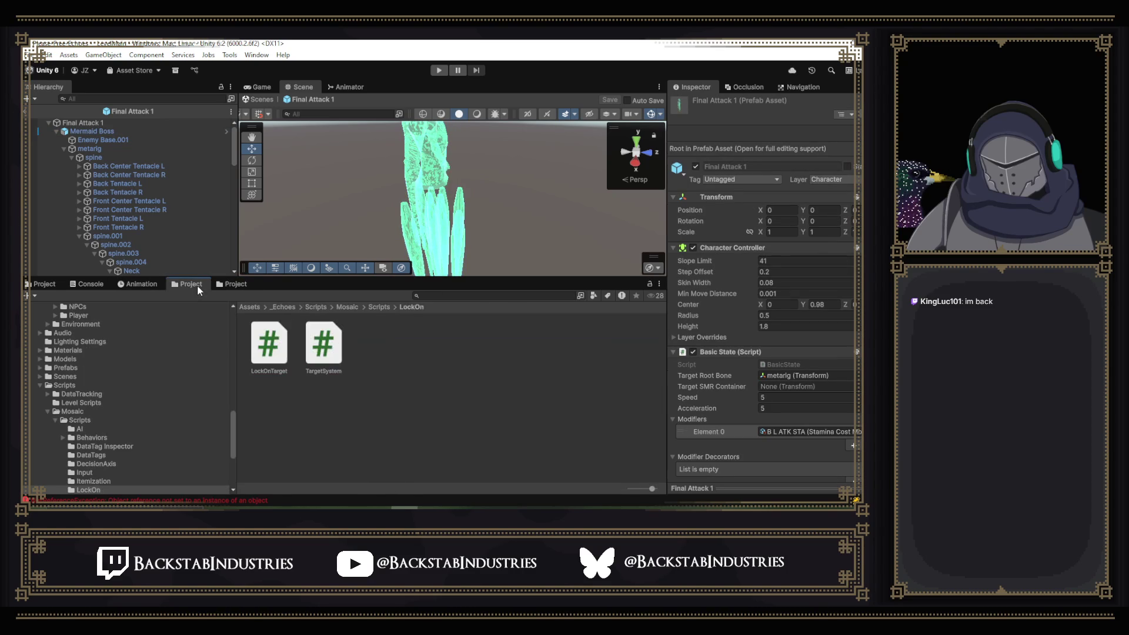
pyautogui.click(151, 108)
# - Open the Body Idle prefab under Enemies > Forgotten > Forgotten Body and inspect its Master Model
pyautogui.click(353, 308)
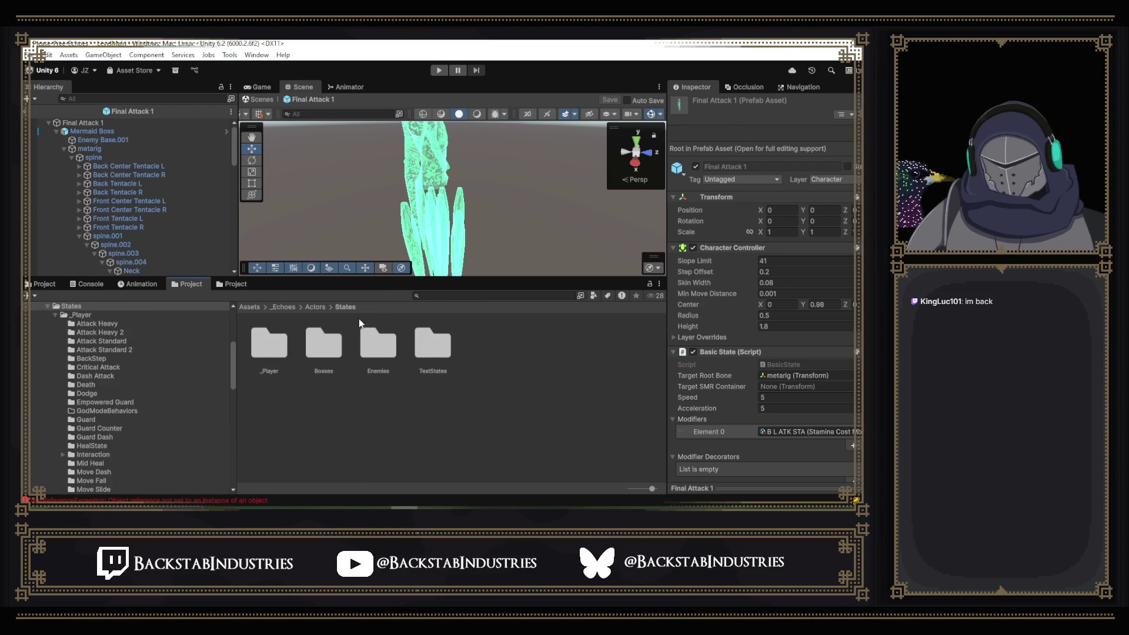
pyautogui.doubleClick(377, 352)
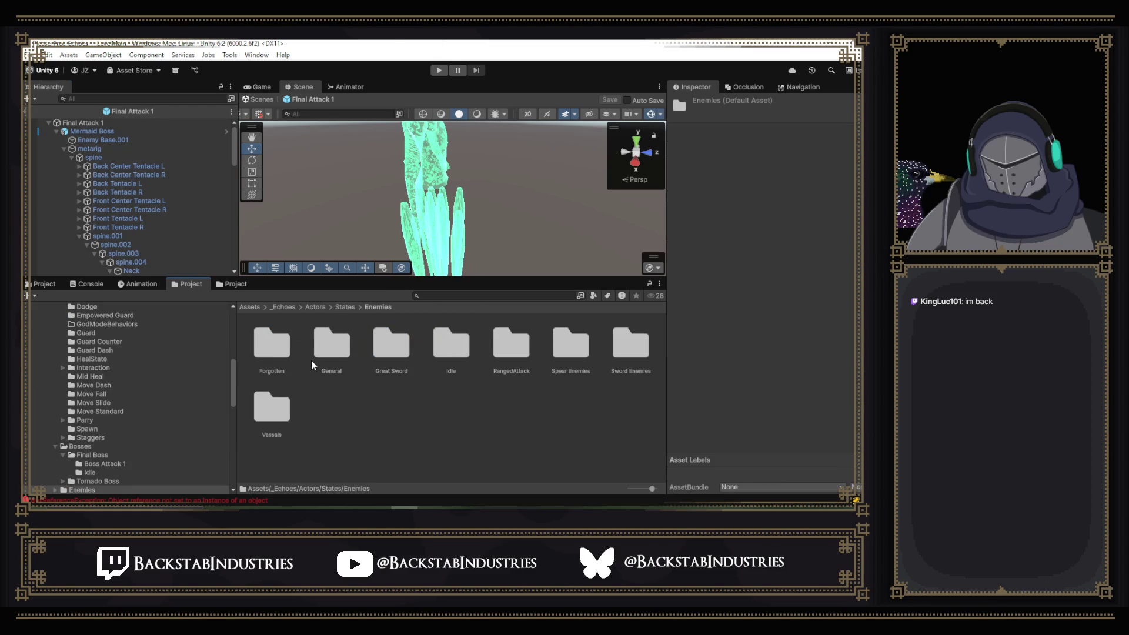
pyautogui.doubleClick(286, 348)
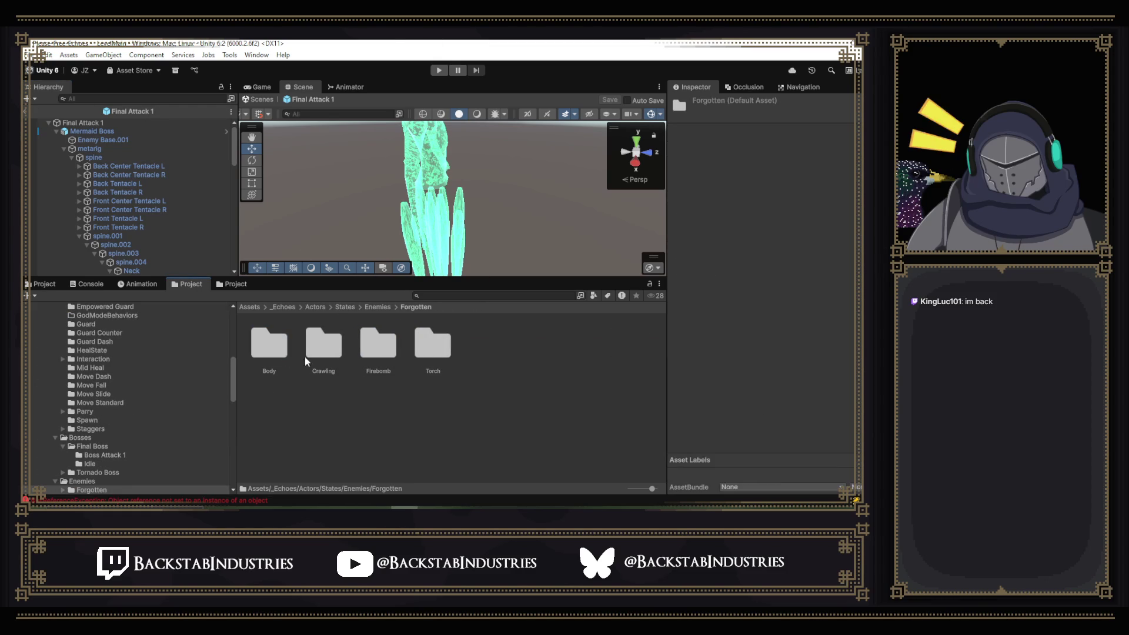
pyautogui.doubleClick(272, 355)
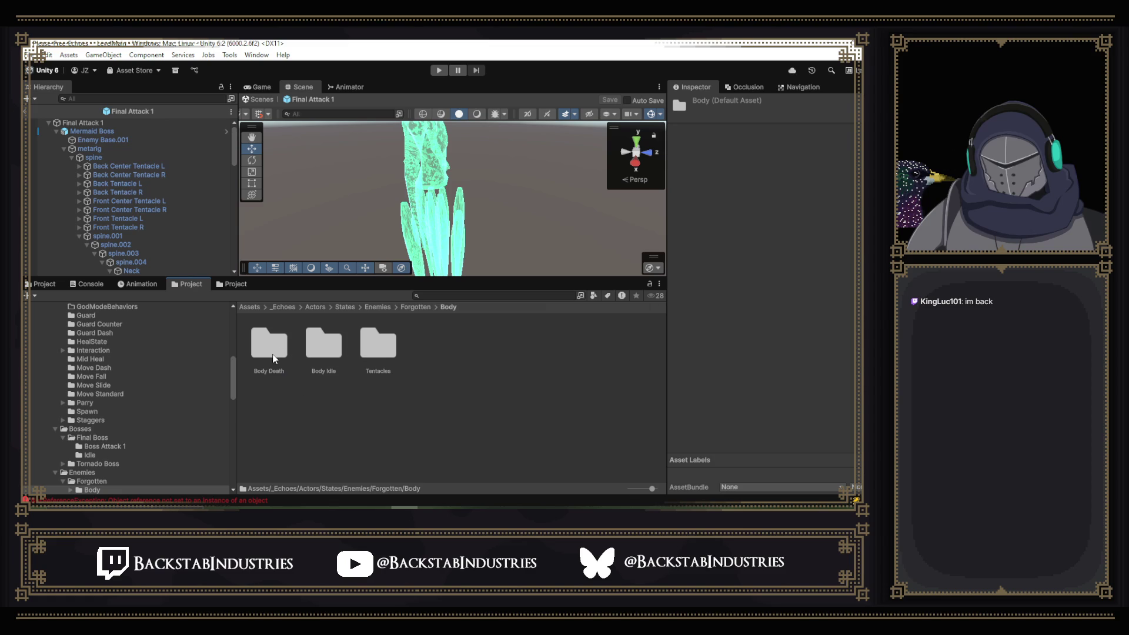
pyautogui.doubleClick(317, 350)
pyautogui.doubleClick(361, 336)
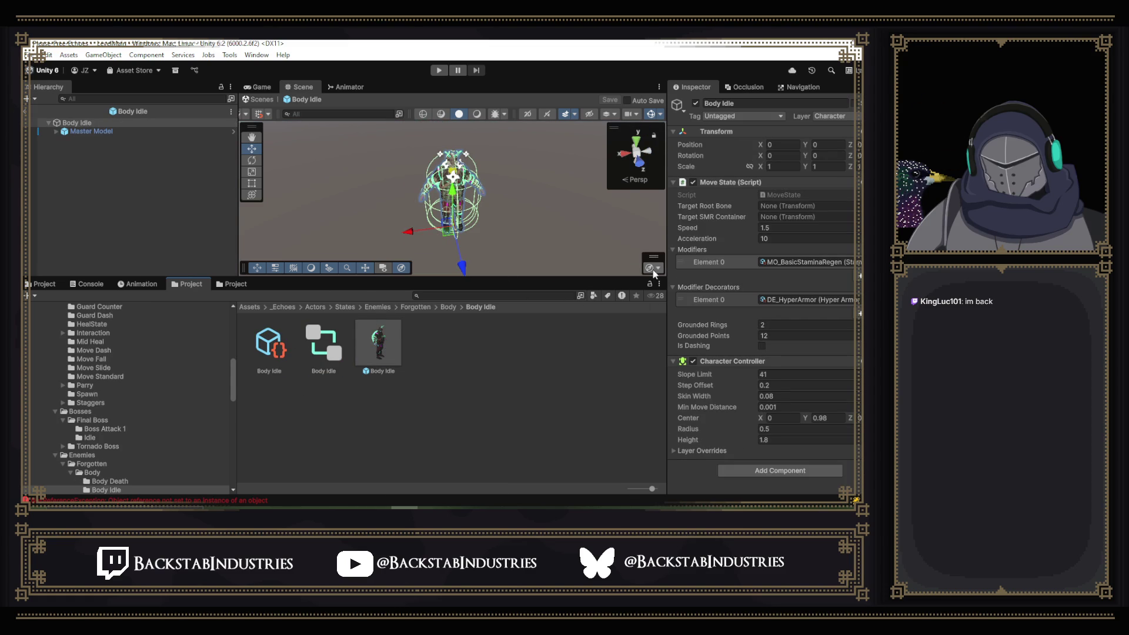
pyautogui.click(141, 130)
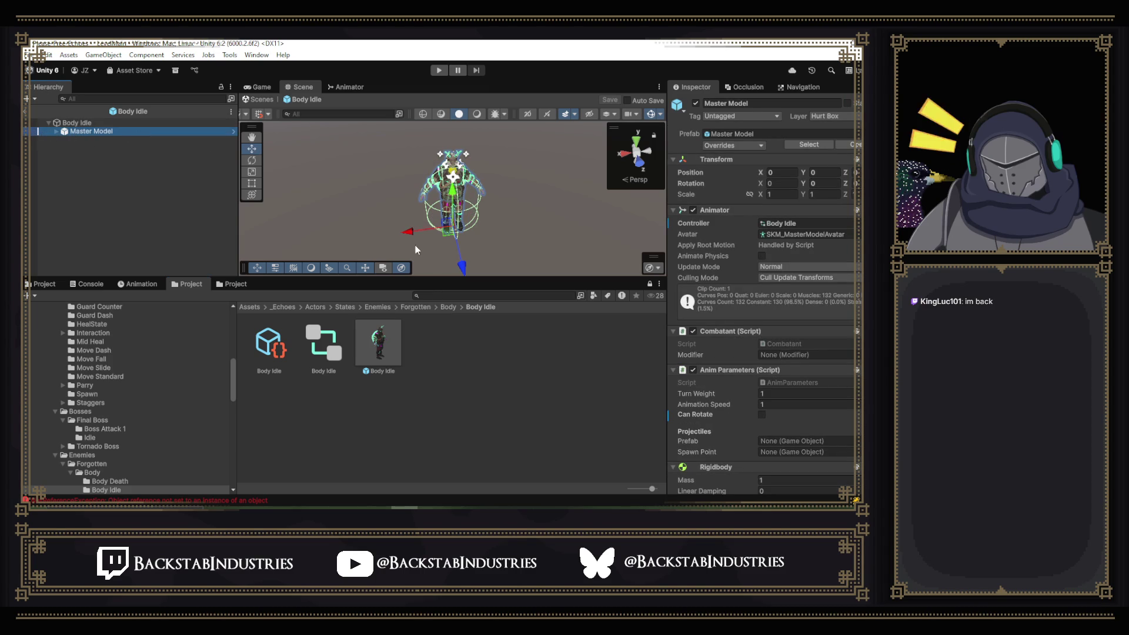
# - Reopen the Final Attack 1 prefab, select Mermaid Boss and fold away the metarig bones
pyautogui.click(253, 286)
pyautogui.click(198, 336)
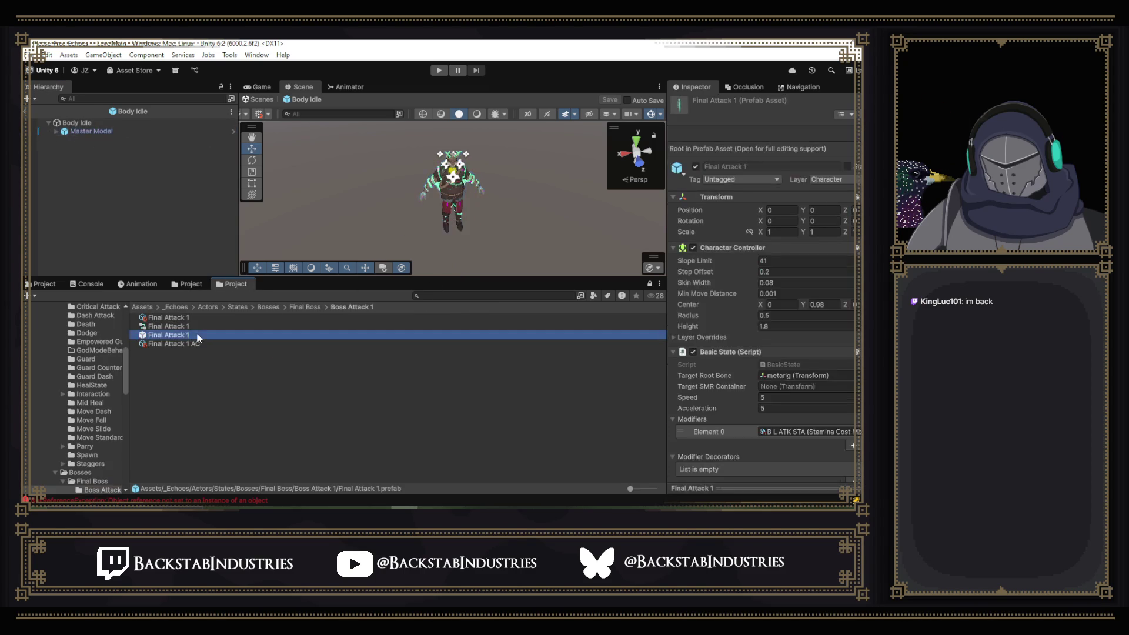
pyautogui.doubleClick(197, 336)
pyautogui.click(109, 132)
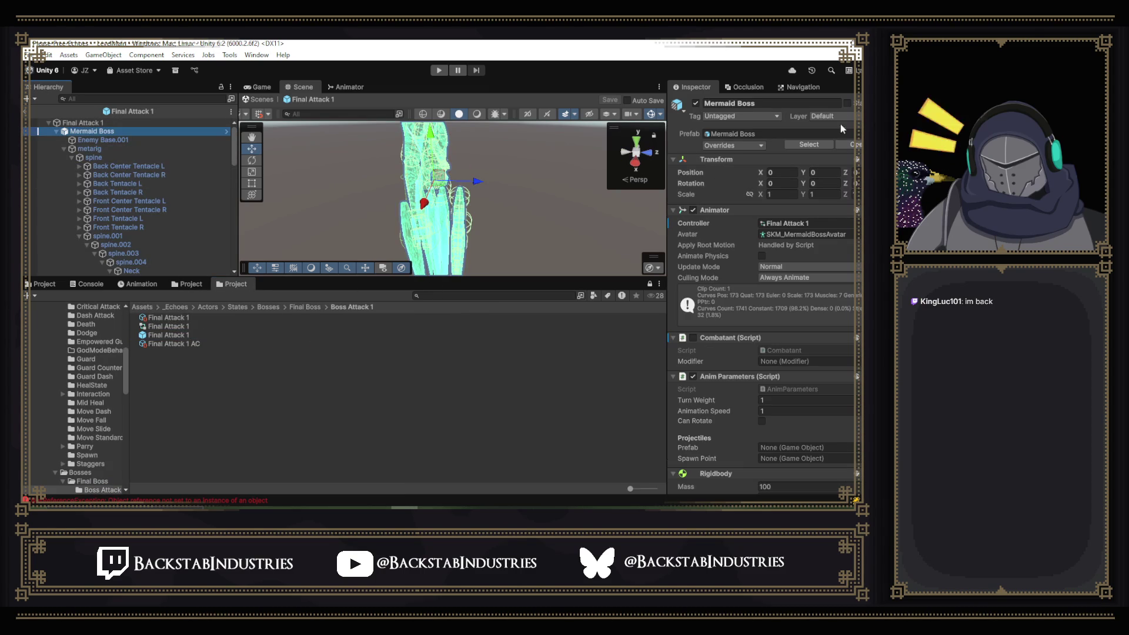
pyautogui.click(64, 150)
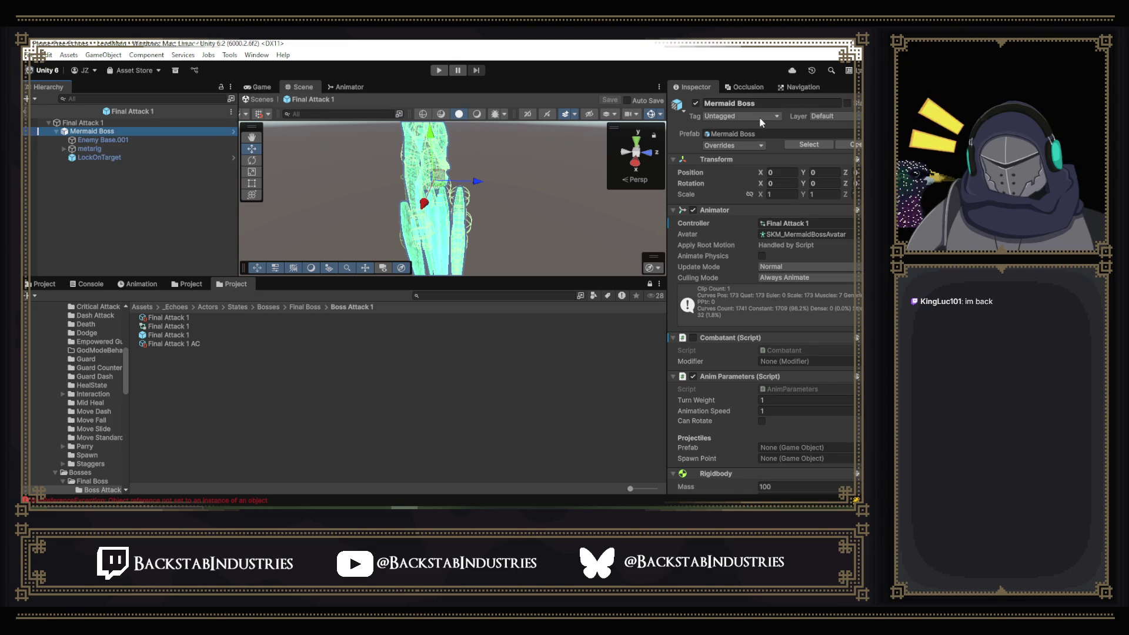
# - Set Mermaid Boss and its children to Hurt Box, check Enemy Base.001, then undo it
pyautogui.click(829, 116)
pyautogui.click(852, 200)
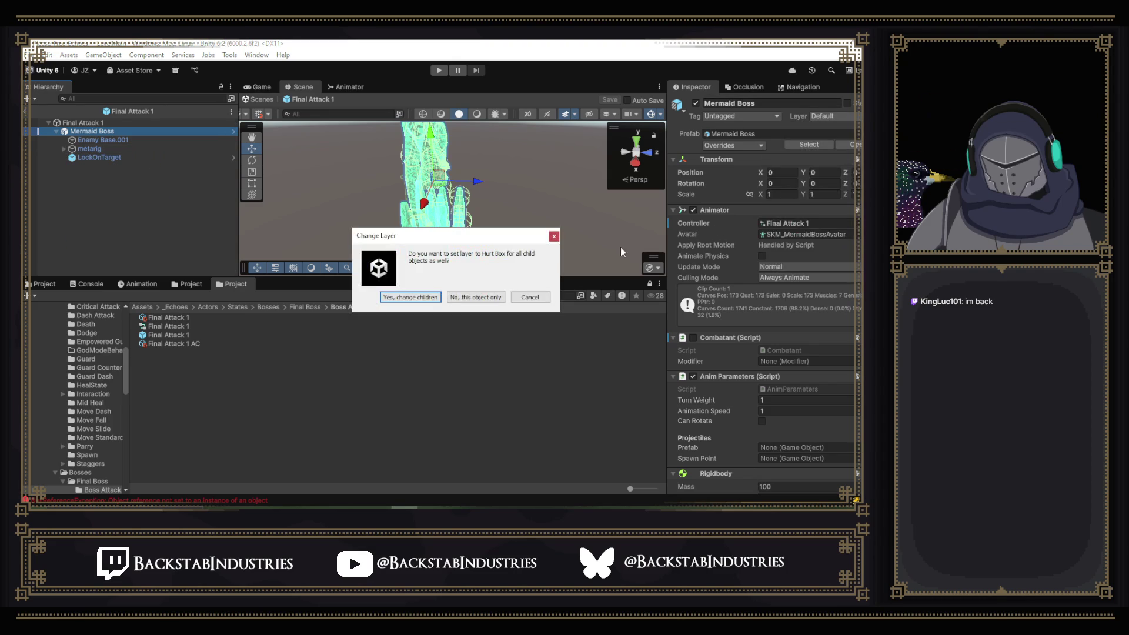
pyautogui.click(410, 302)
pyautogui.click(98, 140)
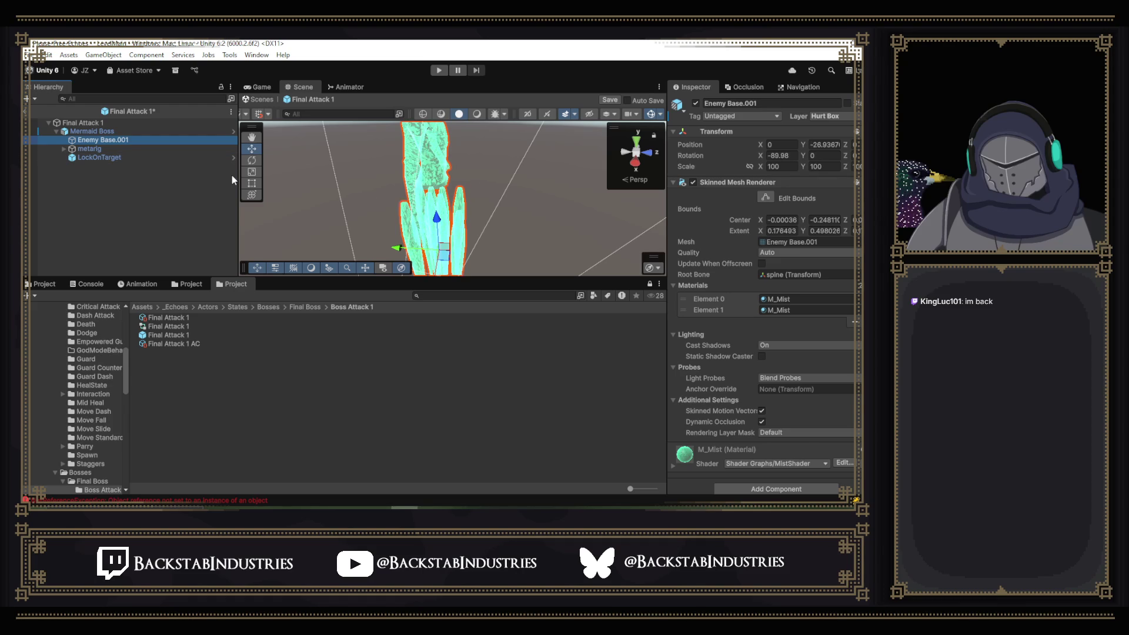
pyautogui.press('Up')
pyautogui.hotkey('ctrl', 'z')
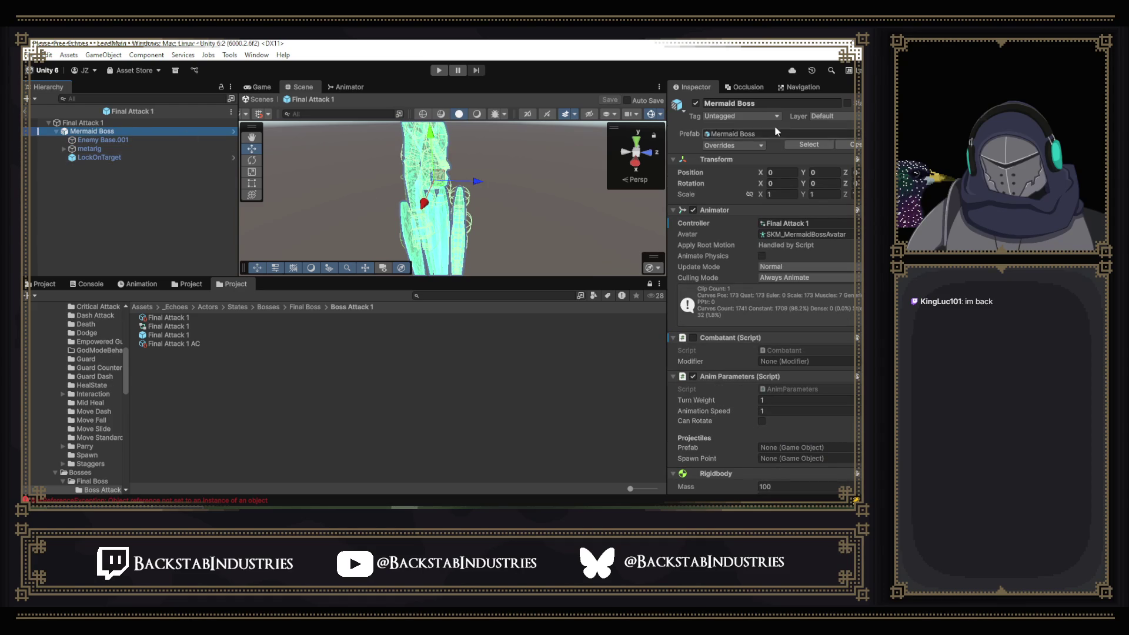
# - Put only the Mermaid Boss on Hurt Box and confirm its children stayed on Default
pyautogui.click(826, 116)
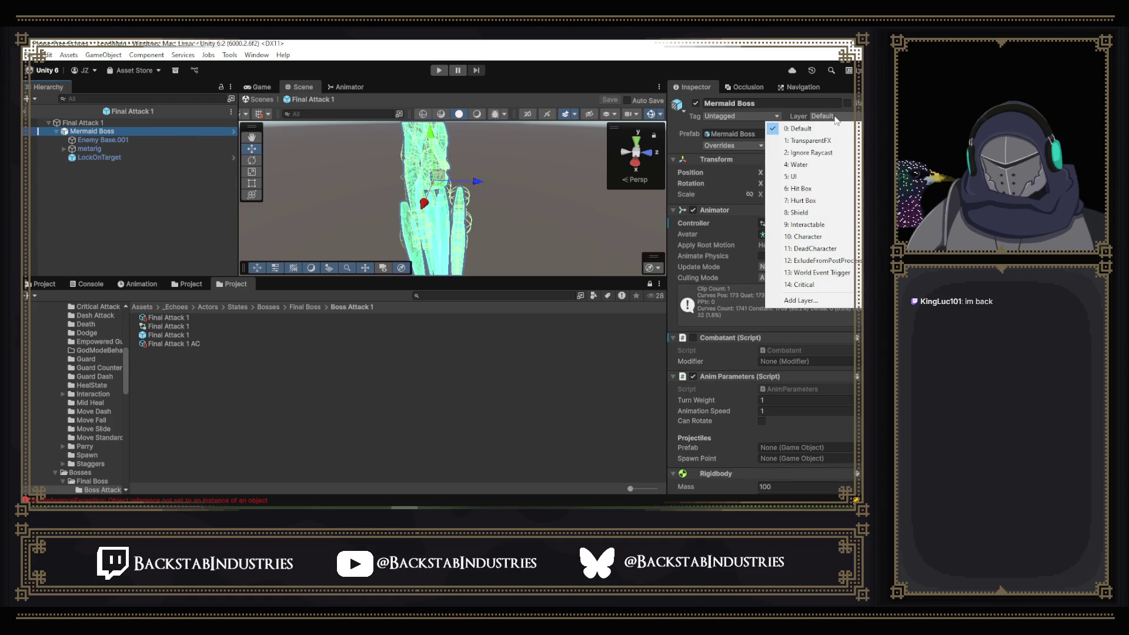
pyautogui.click(810, 200)
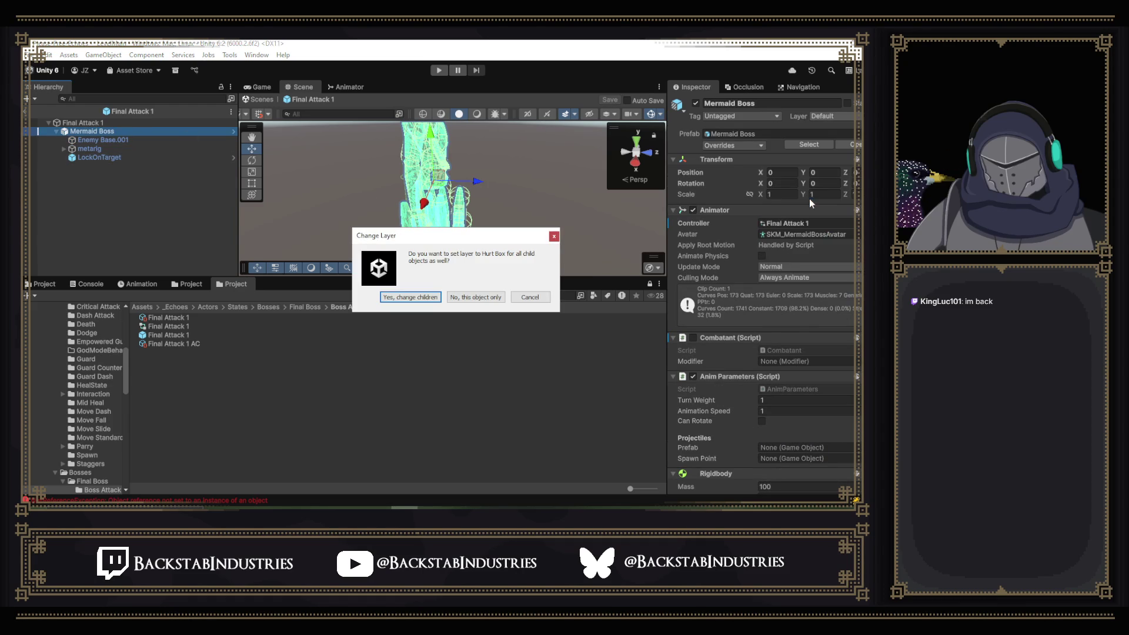
pyautogui.click(475, 297)
pyautogui.click(142, 136)
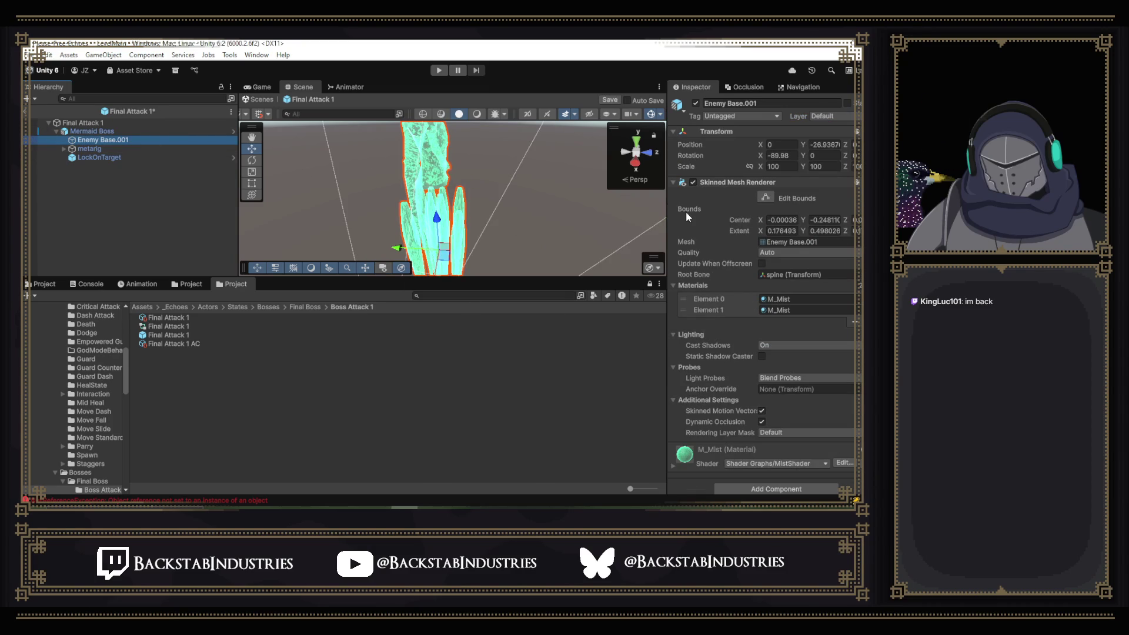
pyautogui.scroll(-1, 754, 202)
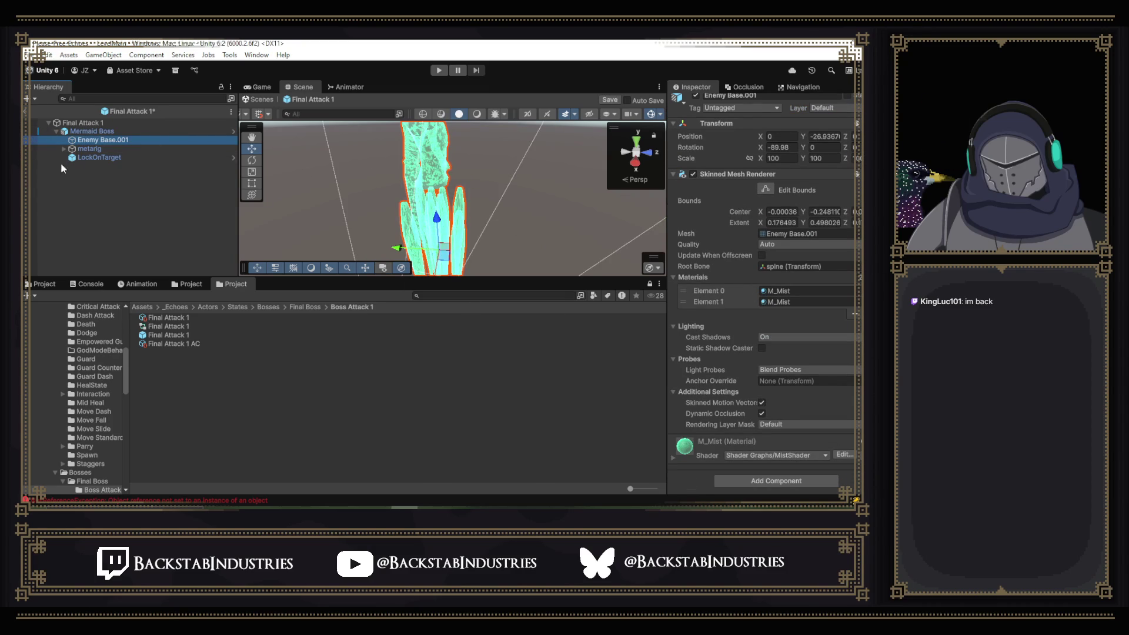
pyautogui.click(70, 150)
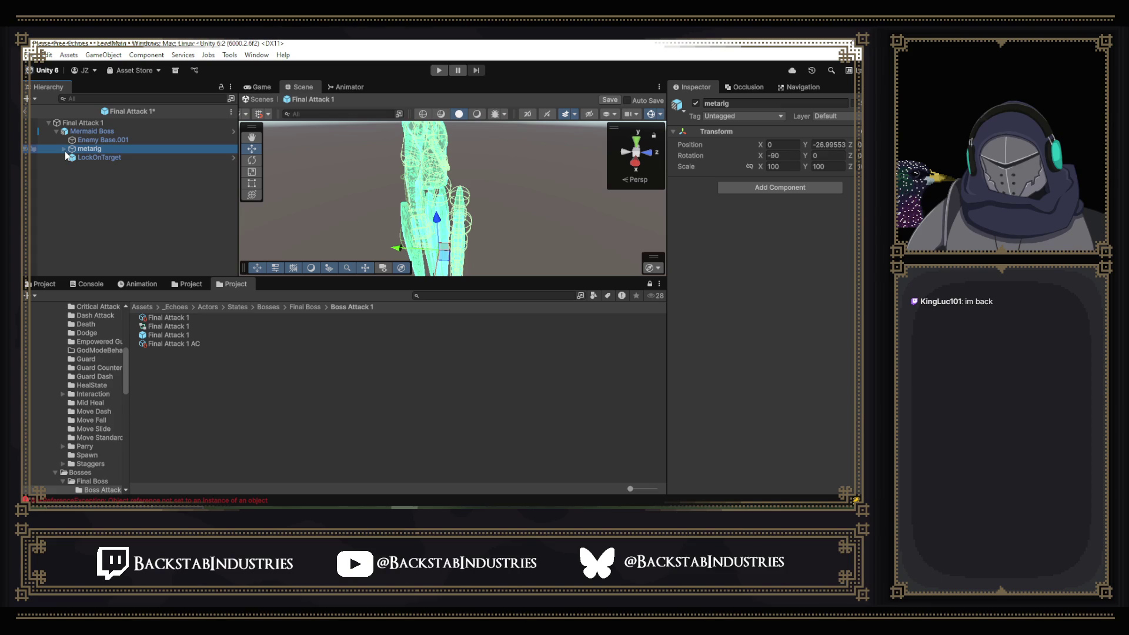
# - Check the layers on the metarig, spine and Back Center Tentacle L bones, then save Final Attack 1
pyautogui.click(64, 149)
pyautogui.click(90, 157)
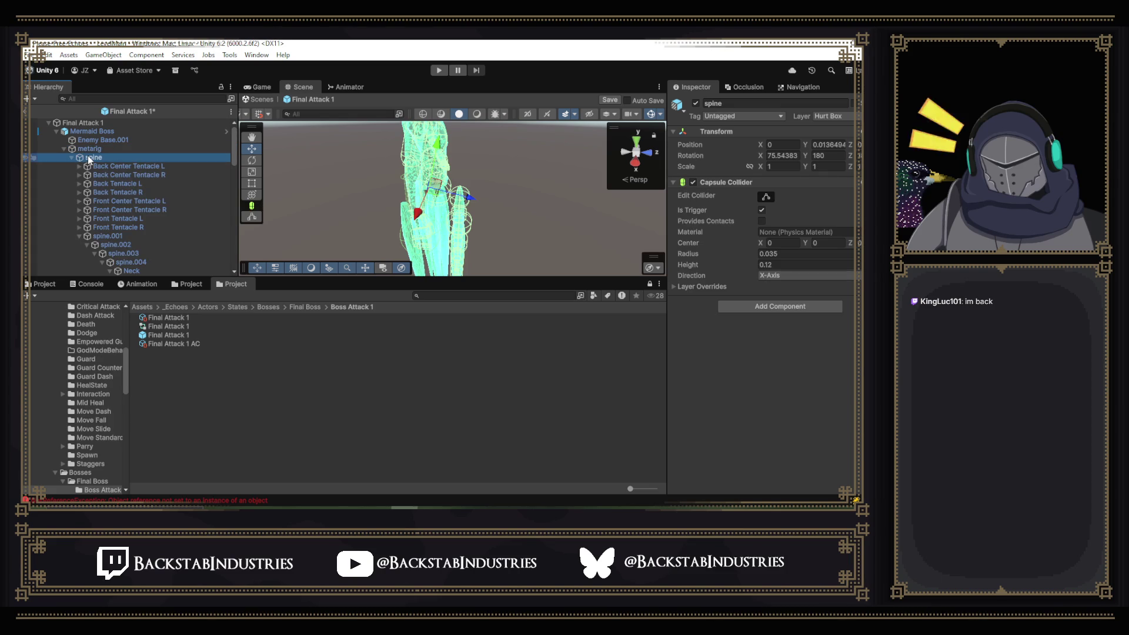
pyautogui.click(90, 167)
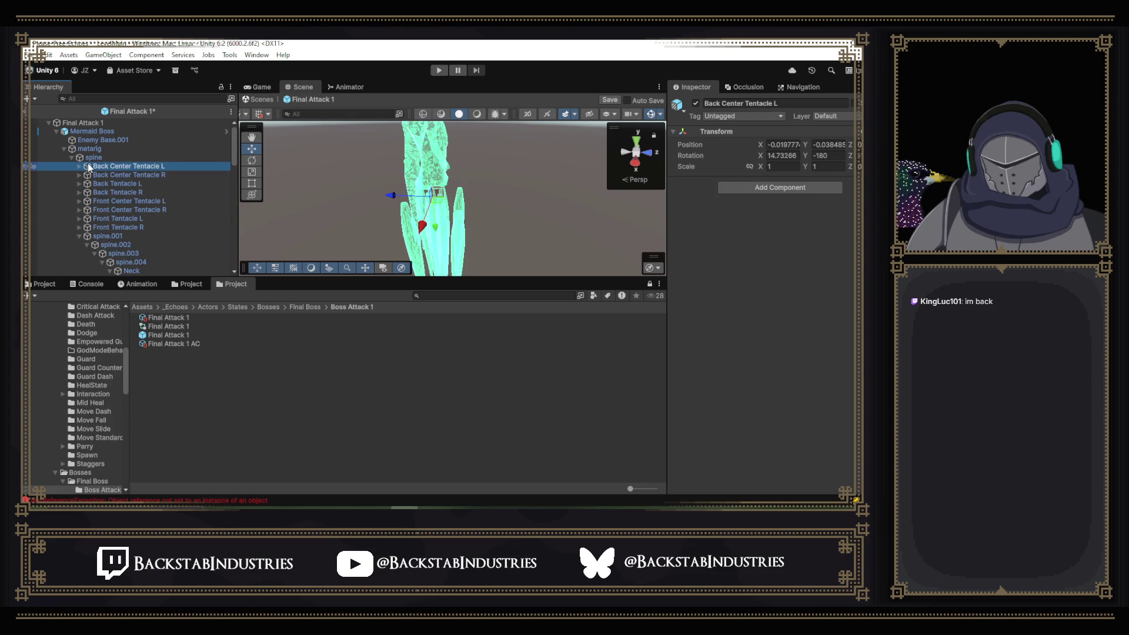
pyautogui.hotkey('ctrl', 's')
# - Reselect the Mermaid Boss, fold away the metarig bones and select its LockOnTarget child
pyautogui.click(172, 131)
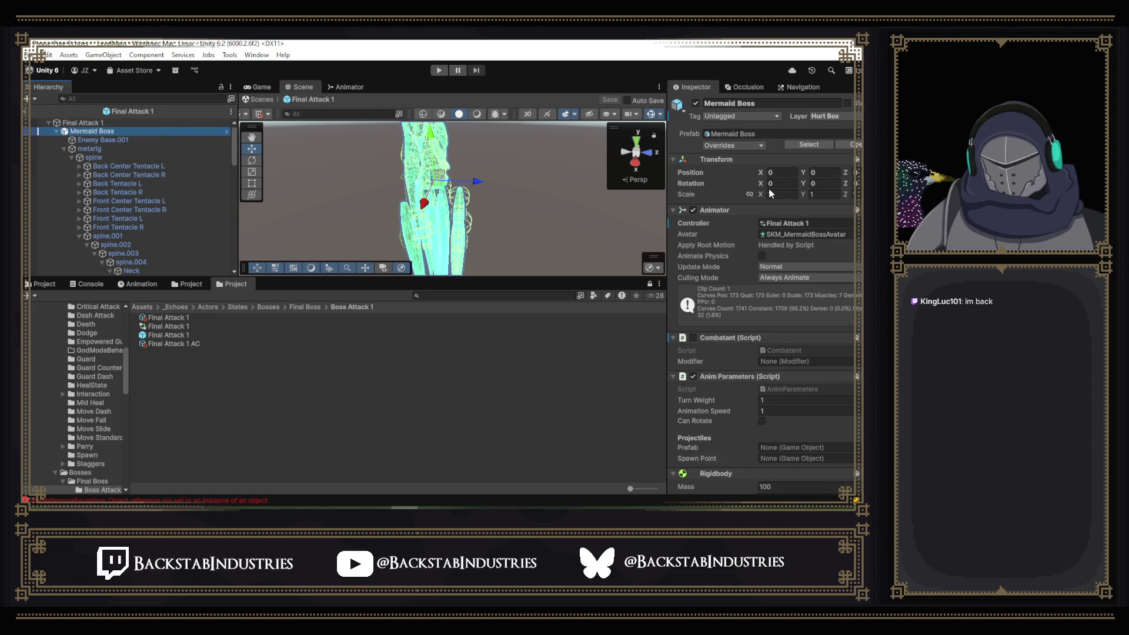
pyautogui.click(57, 132)
pyautogui.click(57, 132)
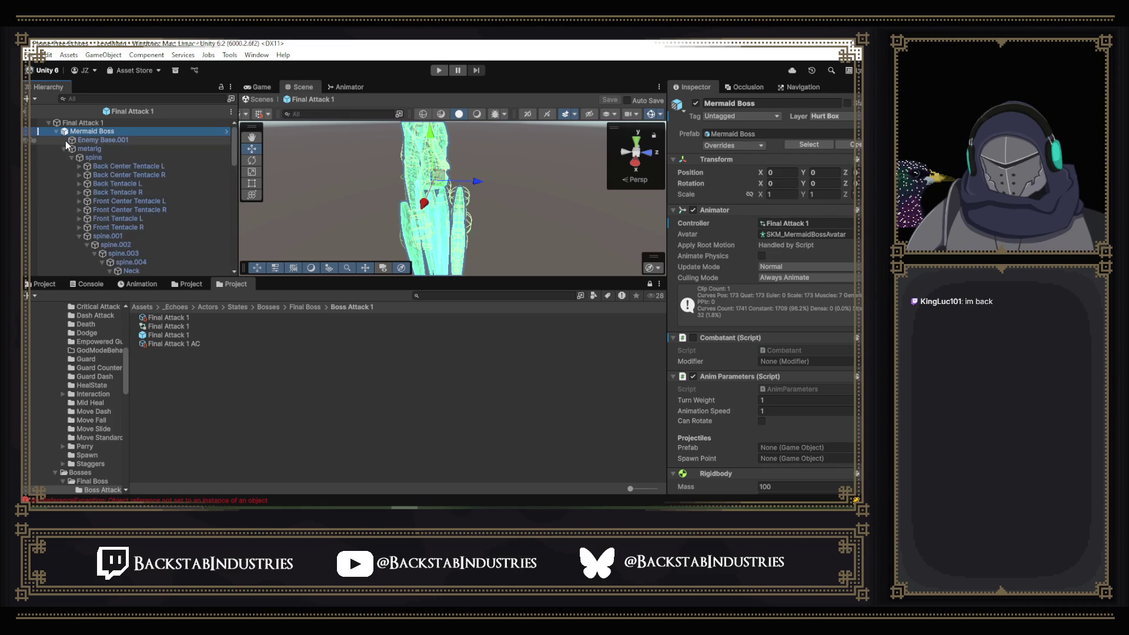
pyautogui.click(64, 149)
pyautogui.click(83, 157)
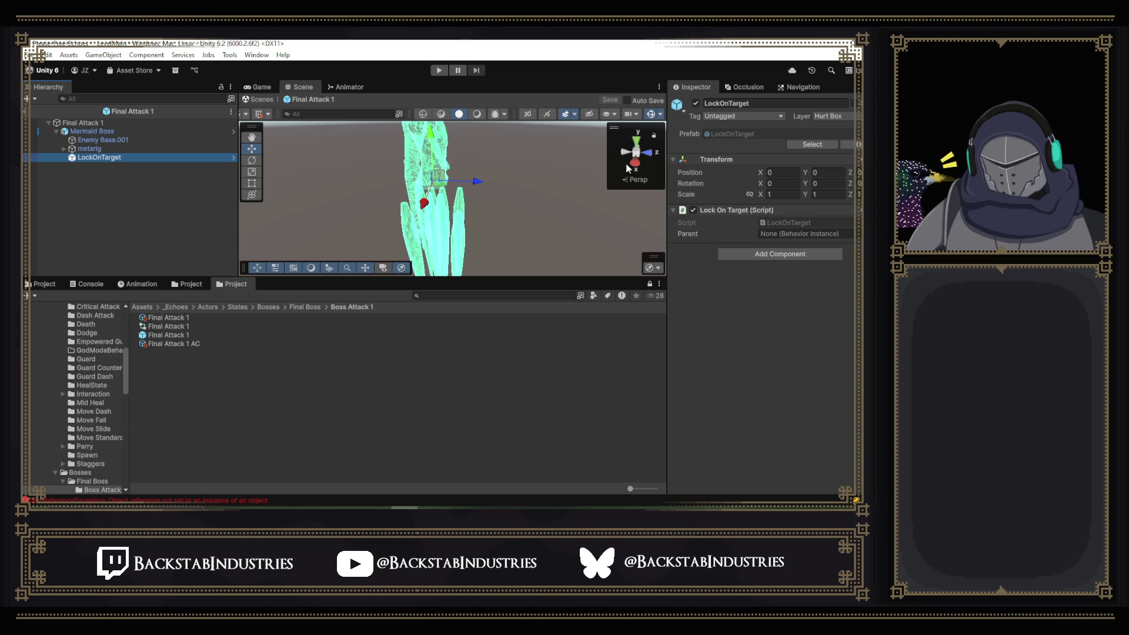
# - Raise the boss's LockOnTarget to Y 9.2, save Final Attack 1, and select the Body Idle prefab
pyautogui.click(430, 150)
pyautogui.moveTo(431, 149); pyautogui.dragTo(432, 103)
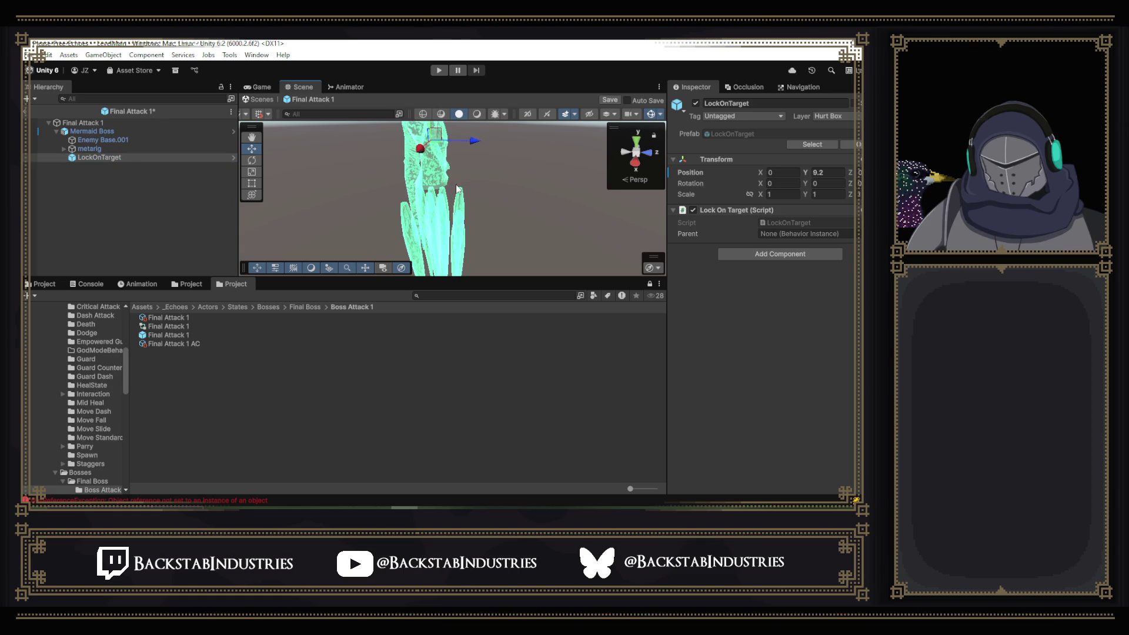
pyautogui.hotkey('ctrl', 's')
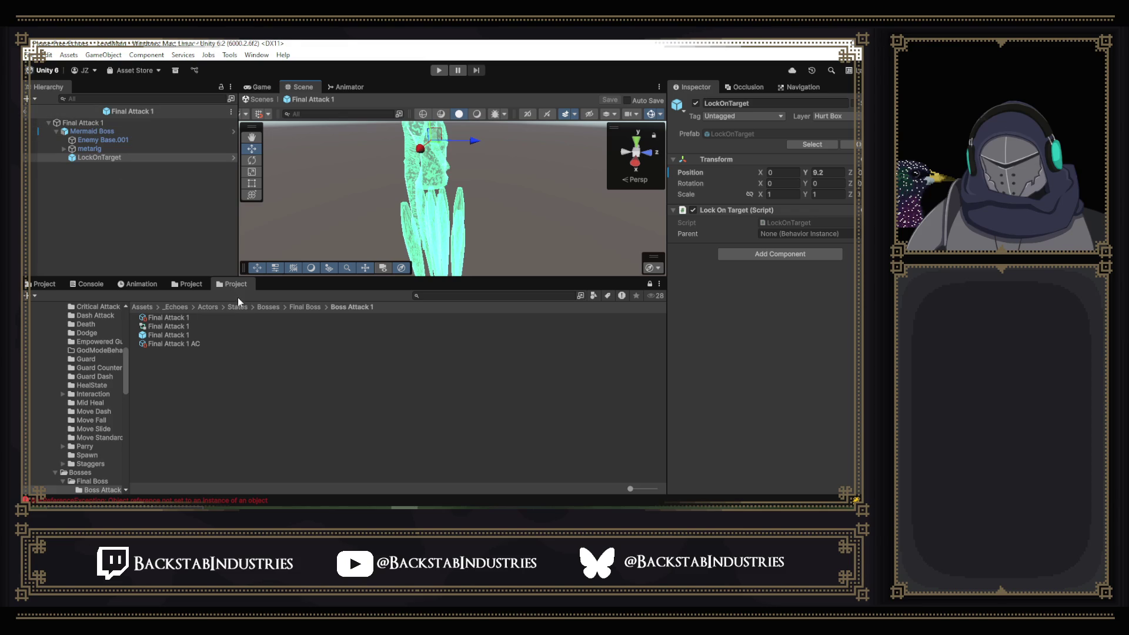
pyautogui.click(199, 286)
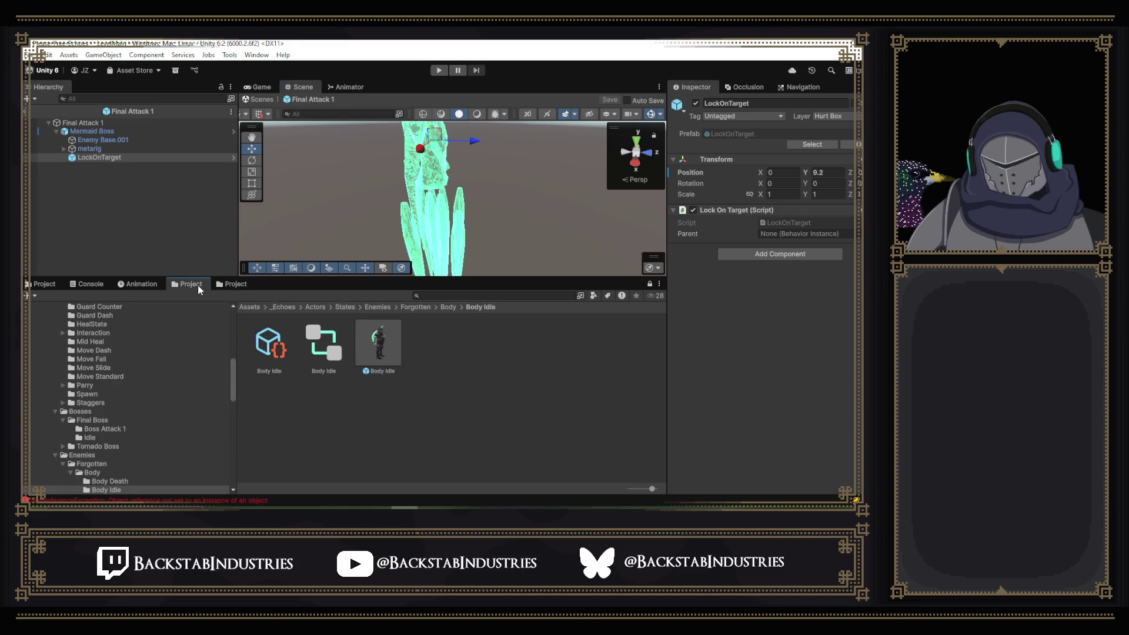
pyautogui.click(356, 324)
# - Open the Body Idle prefab and check its LockOnTarget position at Y 1.5
pyautogui.doubleClick(354, 322)
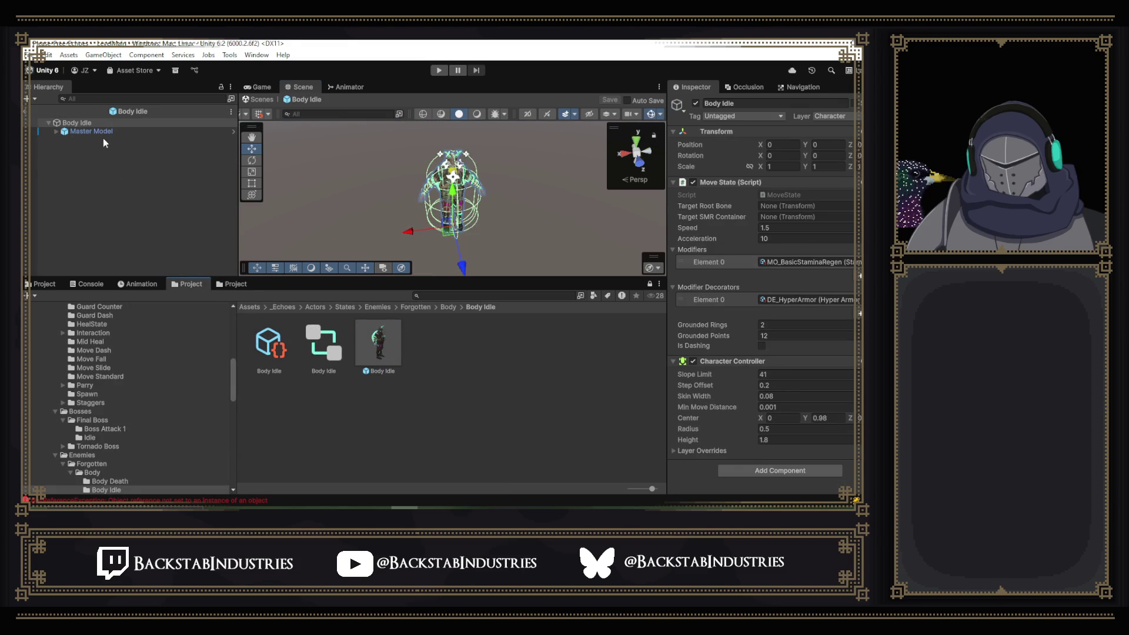
pyautogui.click(56, 131)
pyautogui.click(103, 210)
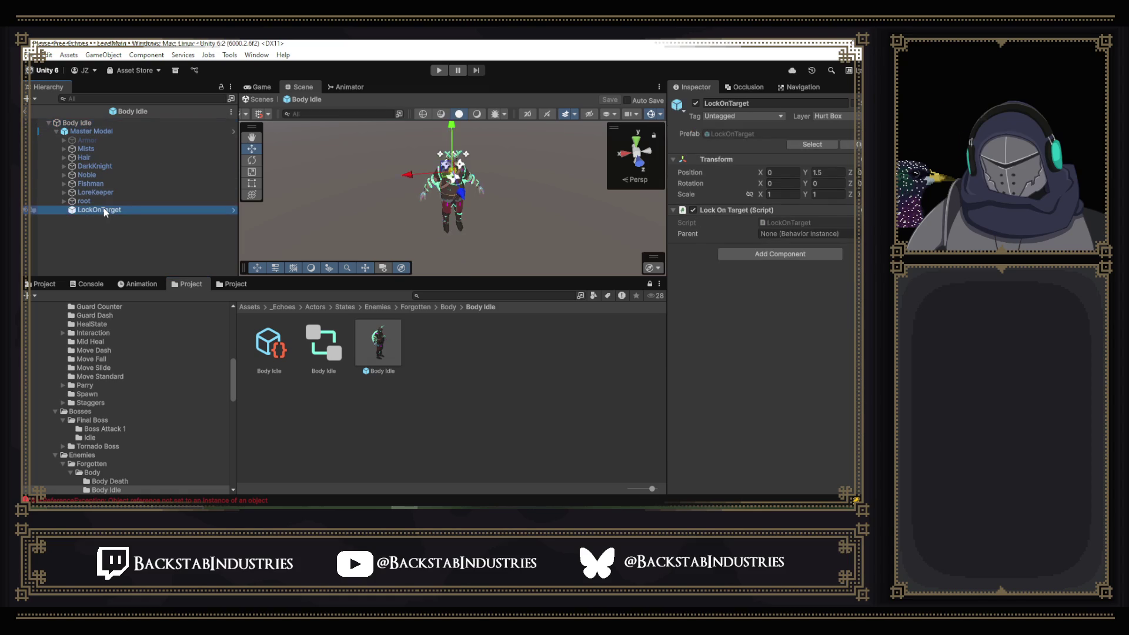
# - Review the Body Idle root, Master Model and its children, then start Play mode to test lock-on
pyautogui.click(114, 122)
pyautogui.click(114, 129)
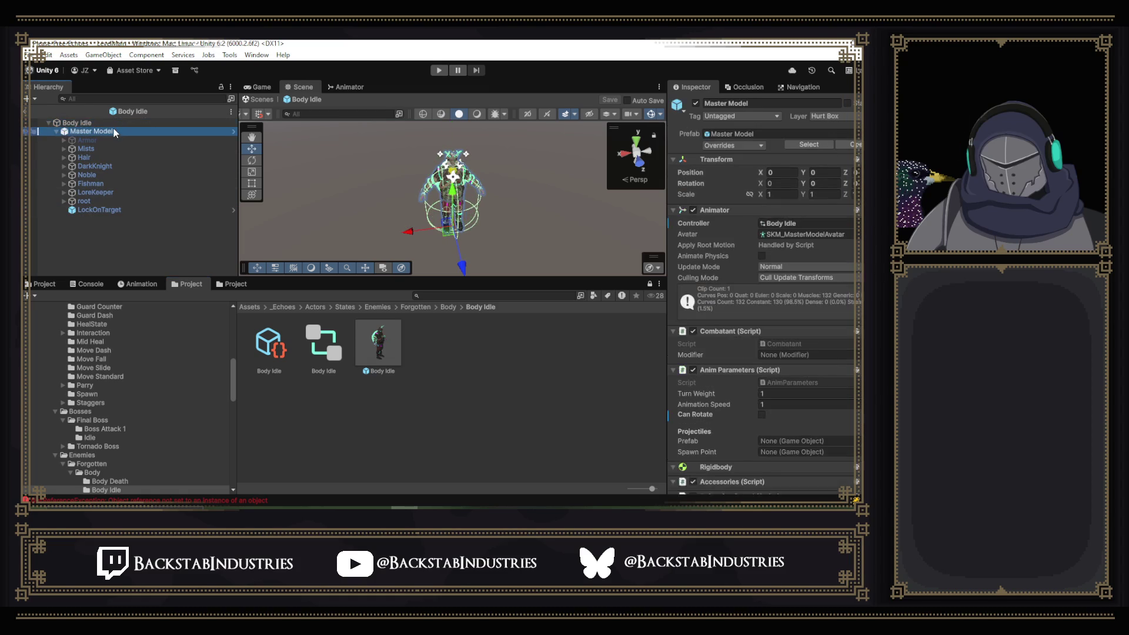
pyautogui.click(92, 157)
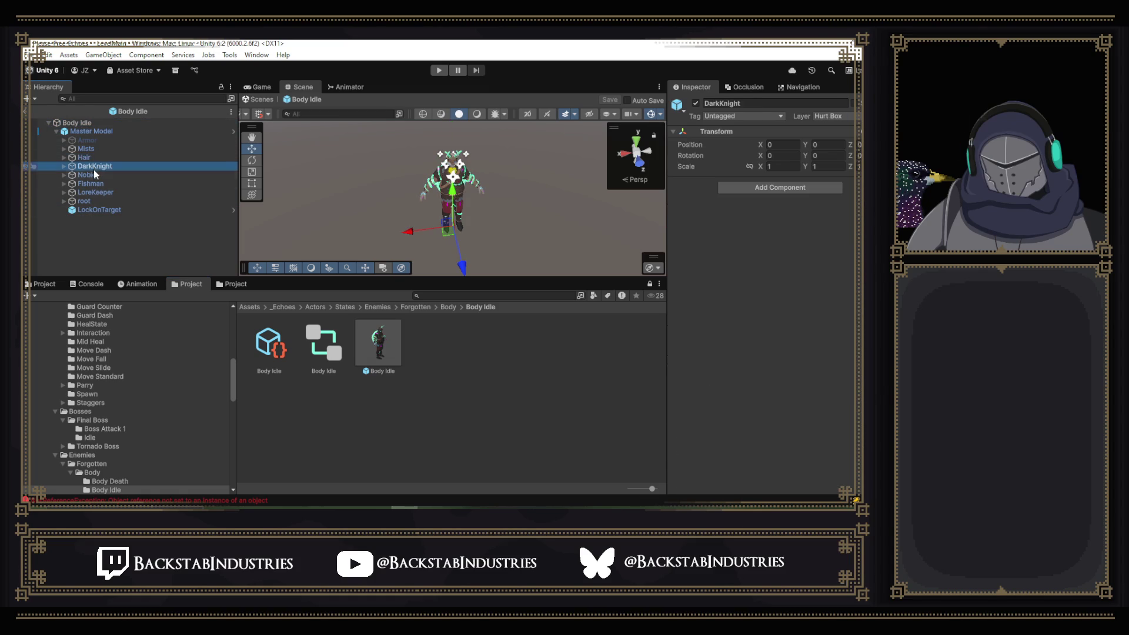
pyautogui.click(93, 210)
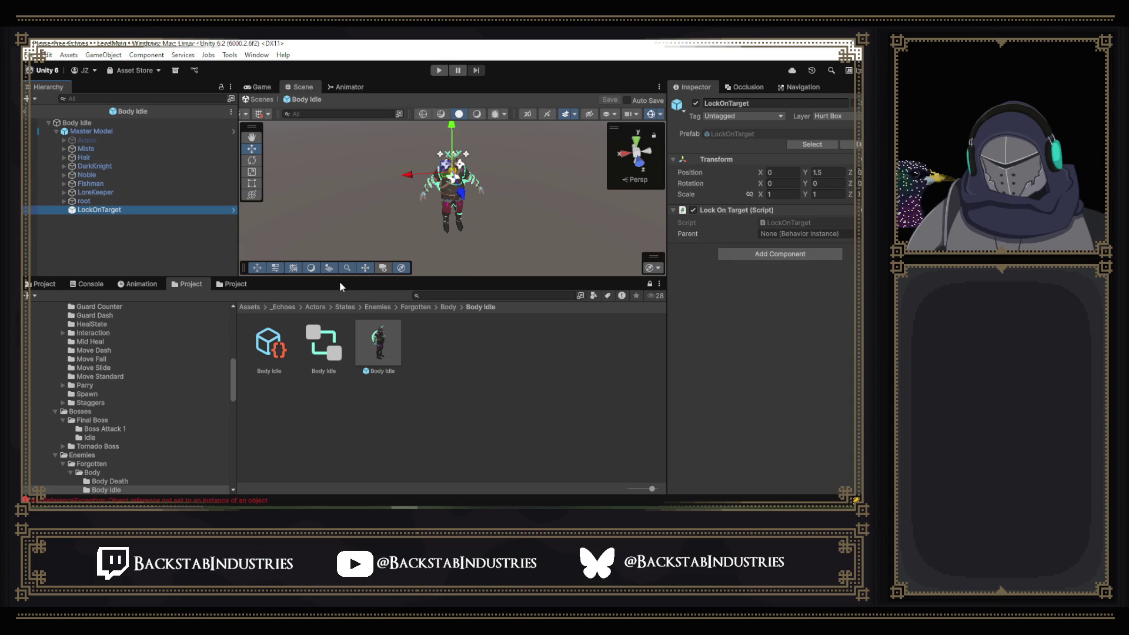
pyautogui.click(433, 72)
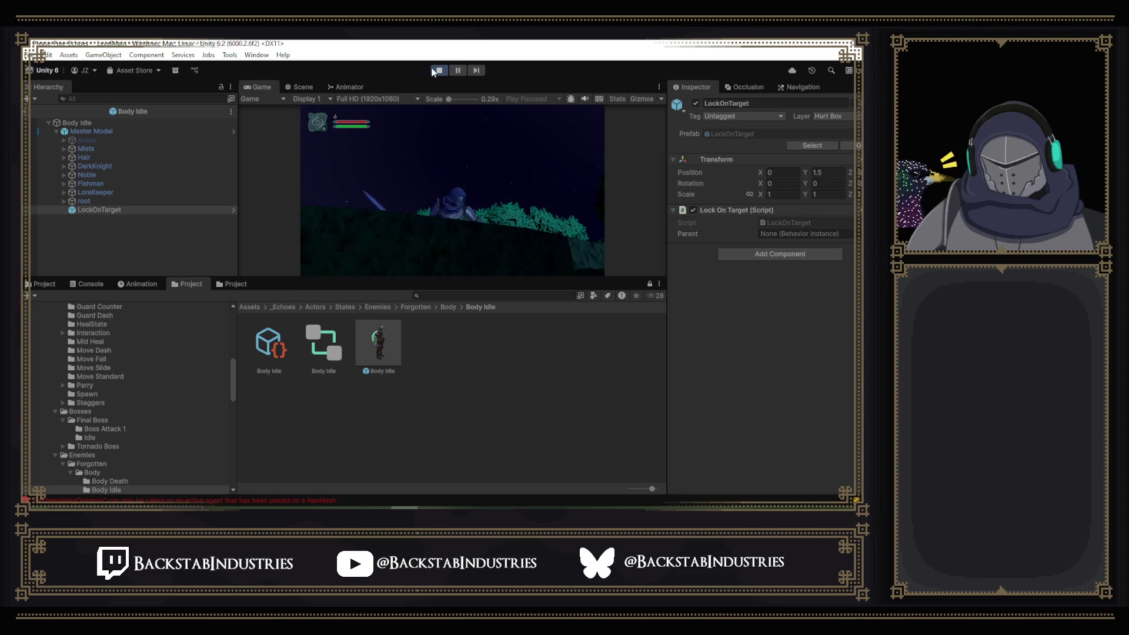
pyautogui.click(438, 70)
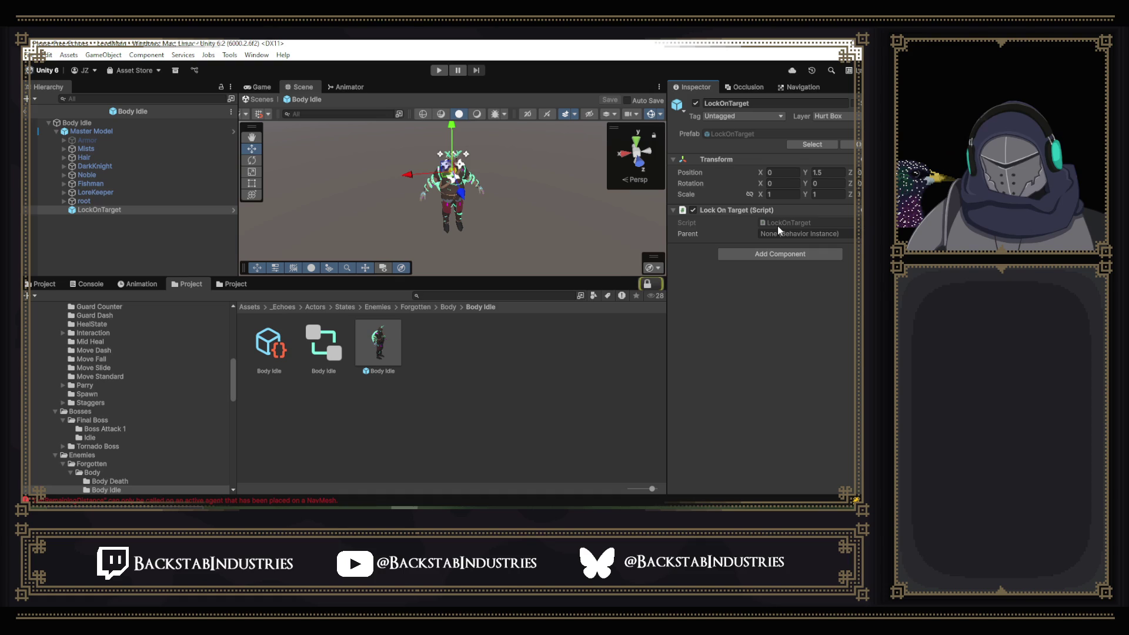
pyautogui.doubleClick(778, 227)
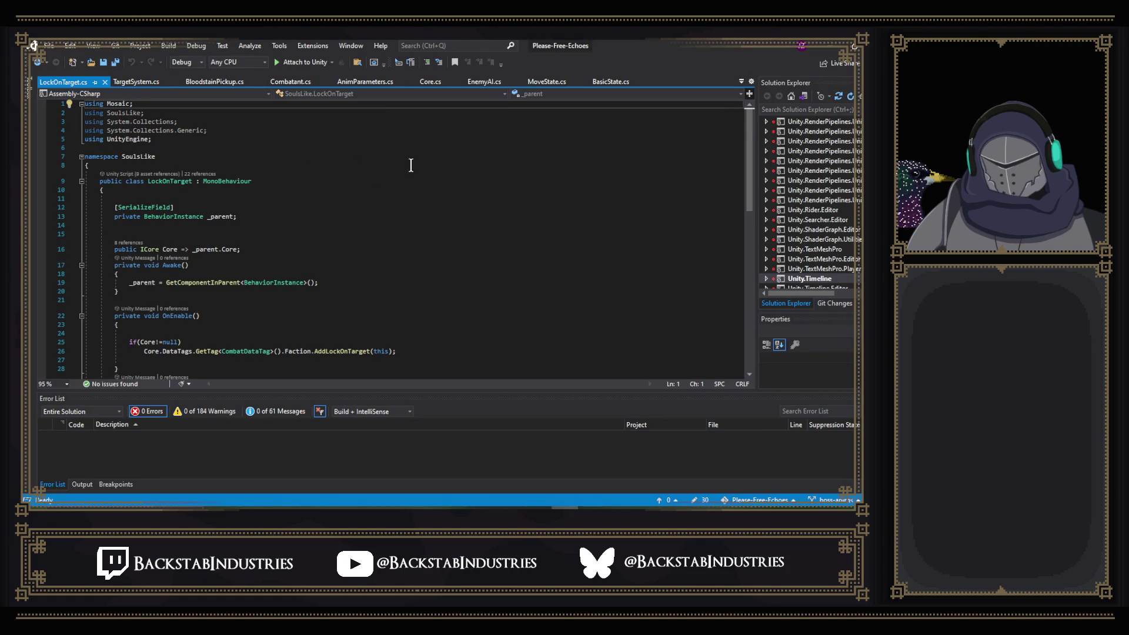
# - Scroll LockOnTarget.cs past the Core property and select the AddLockOnTarget call in OnEnable
pyautogui.scroll(-2, 411, 165)
pyautogui.click(242, 198)
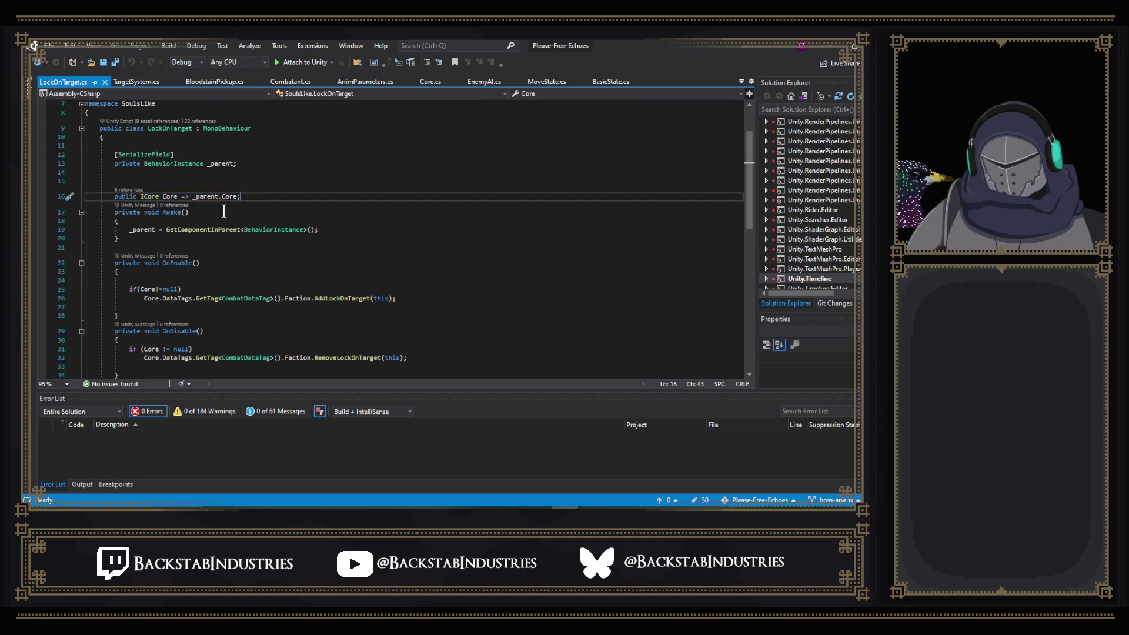
pyautogui.scroll(-2, 245, 207)
pyautogui.scroll(-2, 322, 187)
pyautogui.moveTo(148, 154); pyautogui.dragTo(397, 167)
pyautogui.click(415, 167)
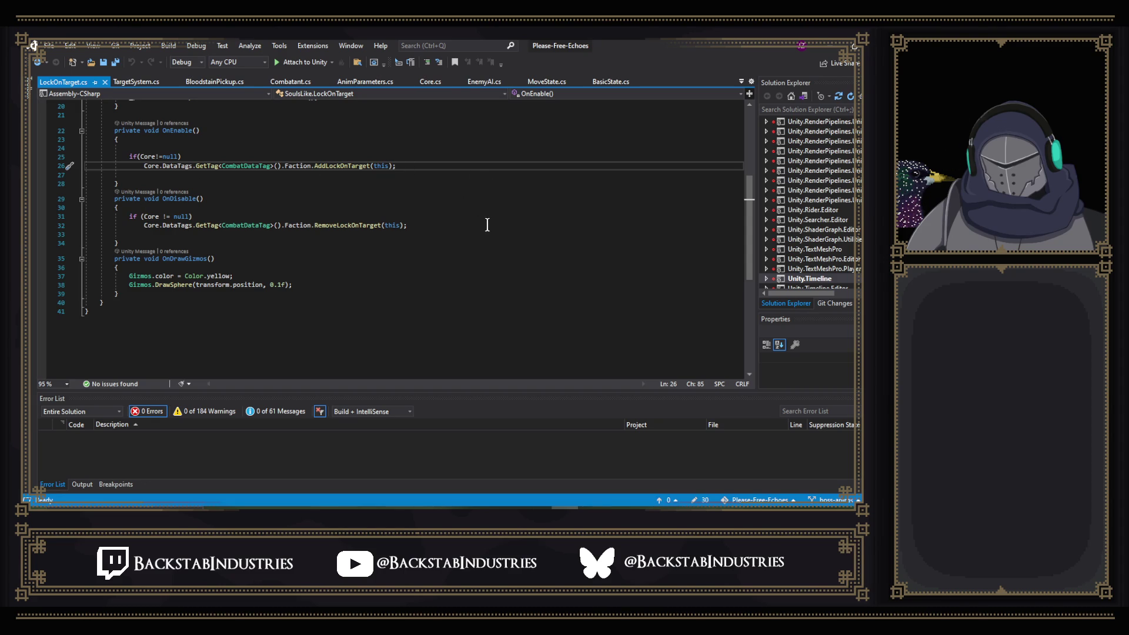
# - Scroll back to the LockOnTarget class declaration and open its '22 references' list
pyautogui.scroll(-2, 487, 224)
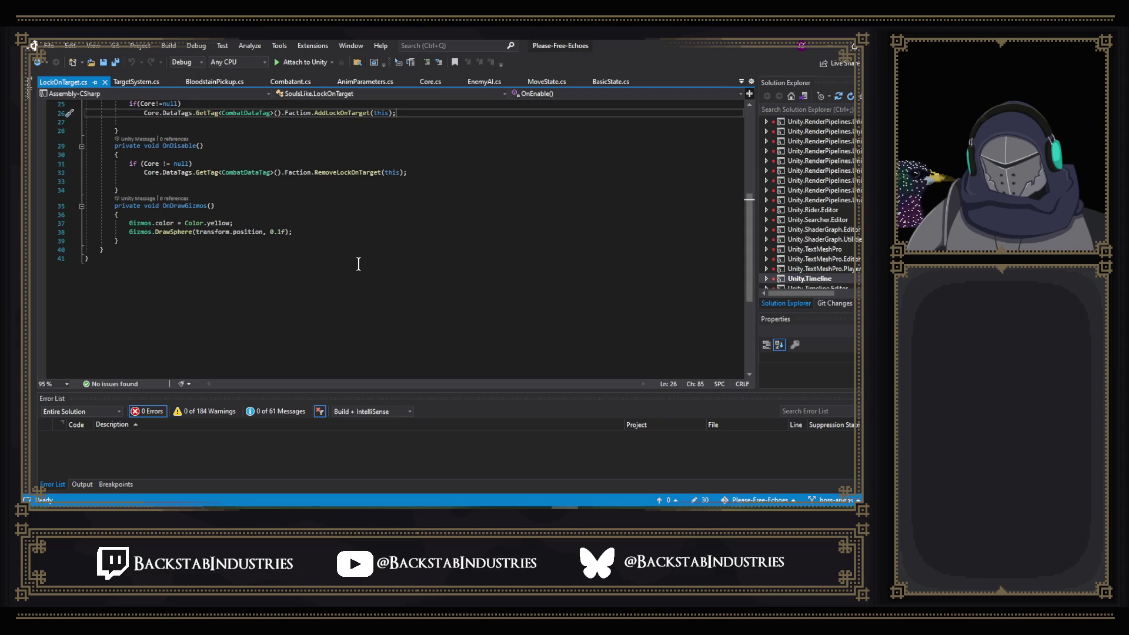
pyautogui.scroll(1, 358, 264)
pyautogui.scroll(7, 358, 264)
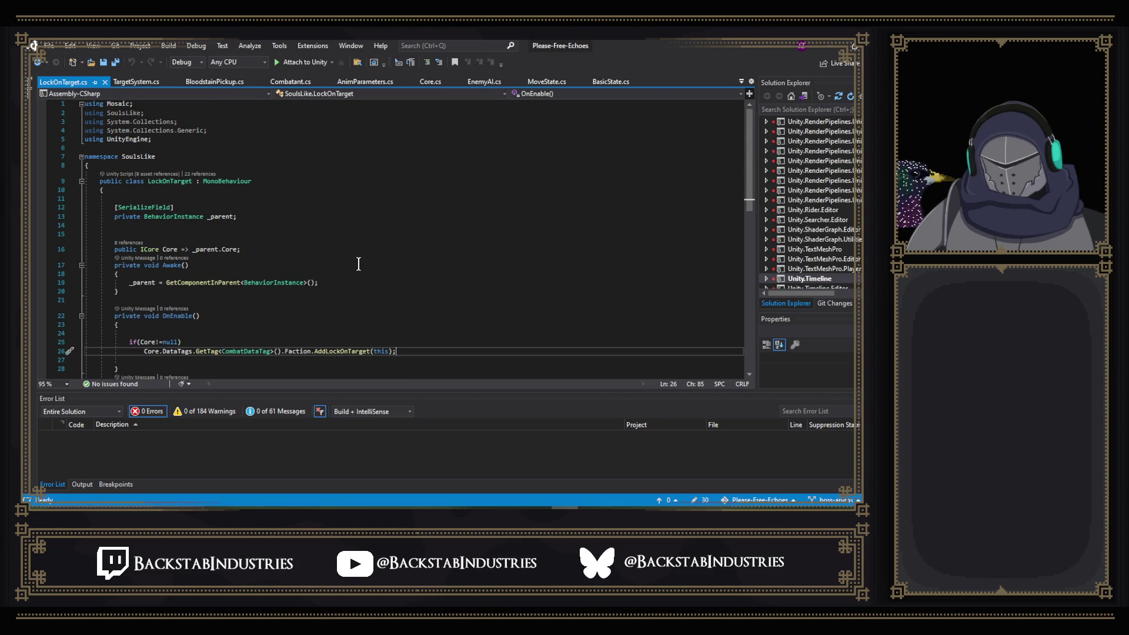
pyautogui.scroll(-5, 358, 264)
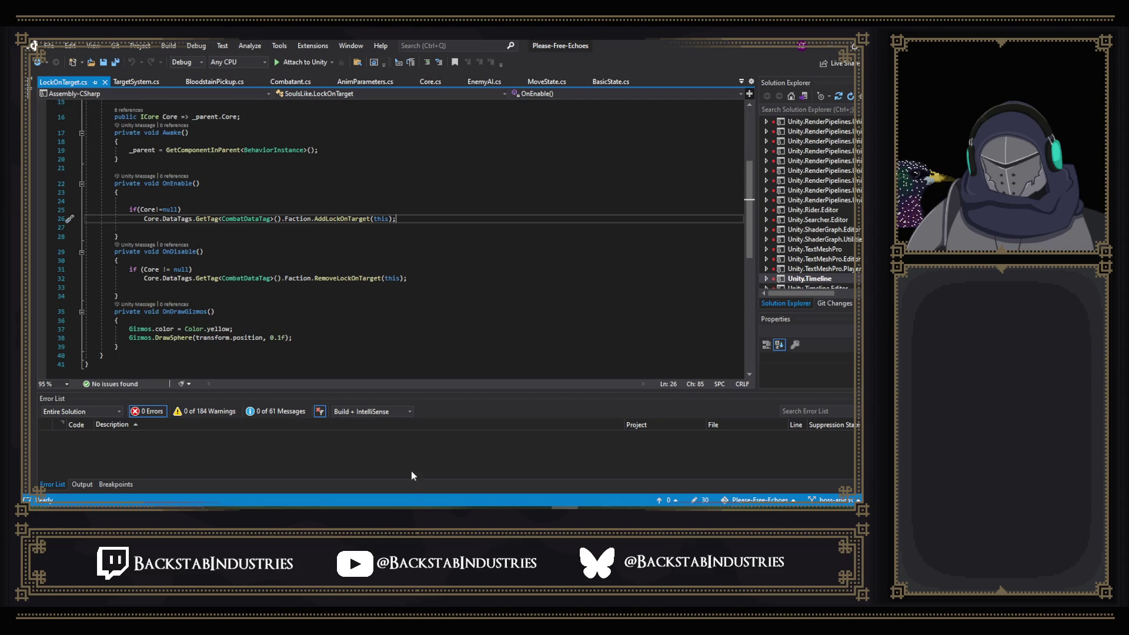
pyautogui.scroll(3, 409, 283)
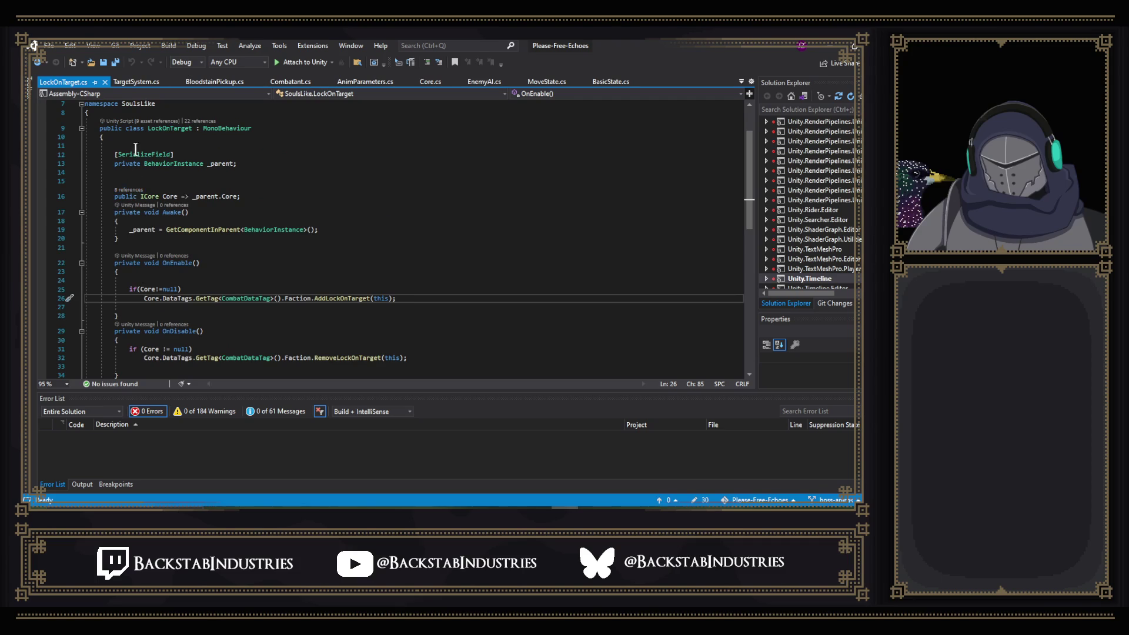
pyautogui.click(200, 121)
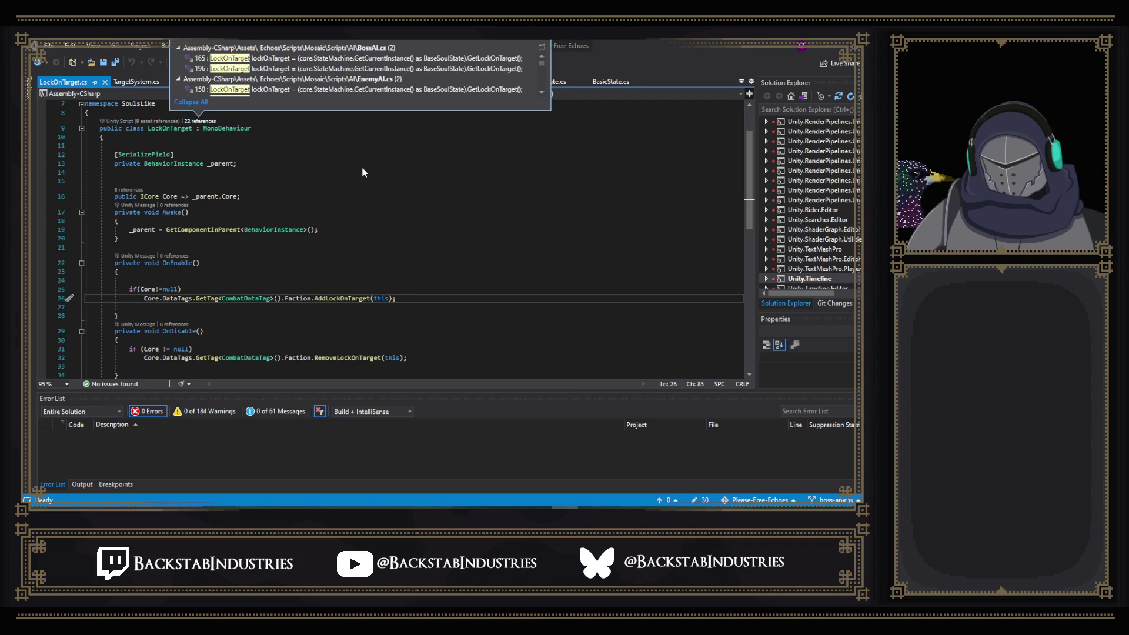
# - Preview LockOnTarget usages in BossAI, EnemyAI, BaseSoulState, TargetSystem and FactionSet, then return to Unity
pyautogui.moveTo(318, 91)
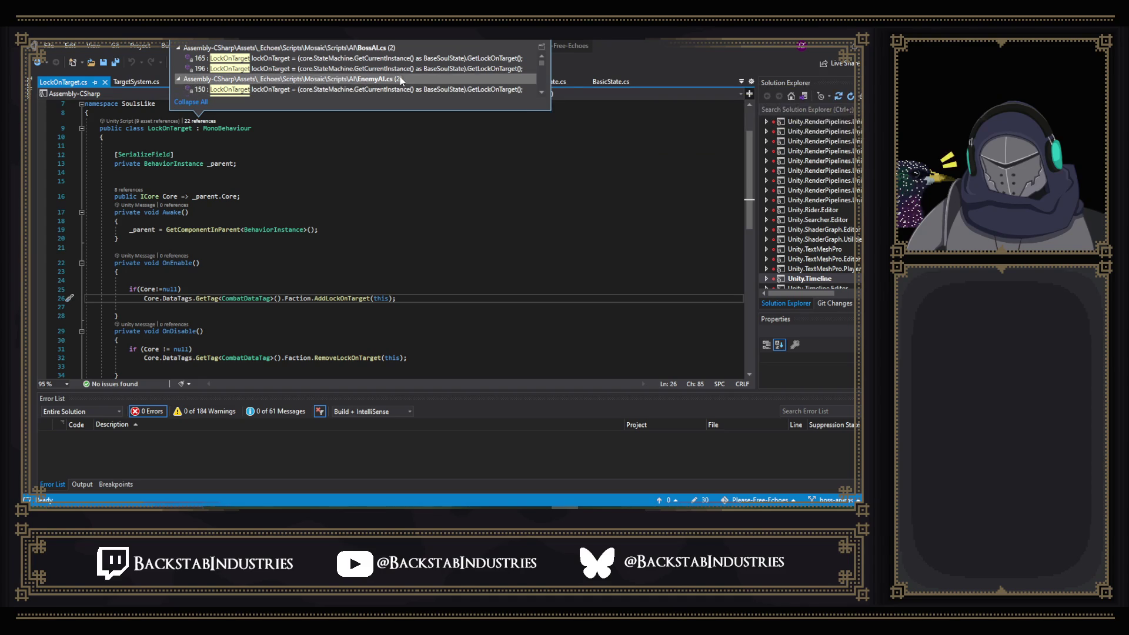
pyautogui.moveTo(437, 72)
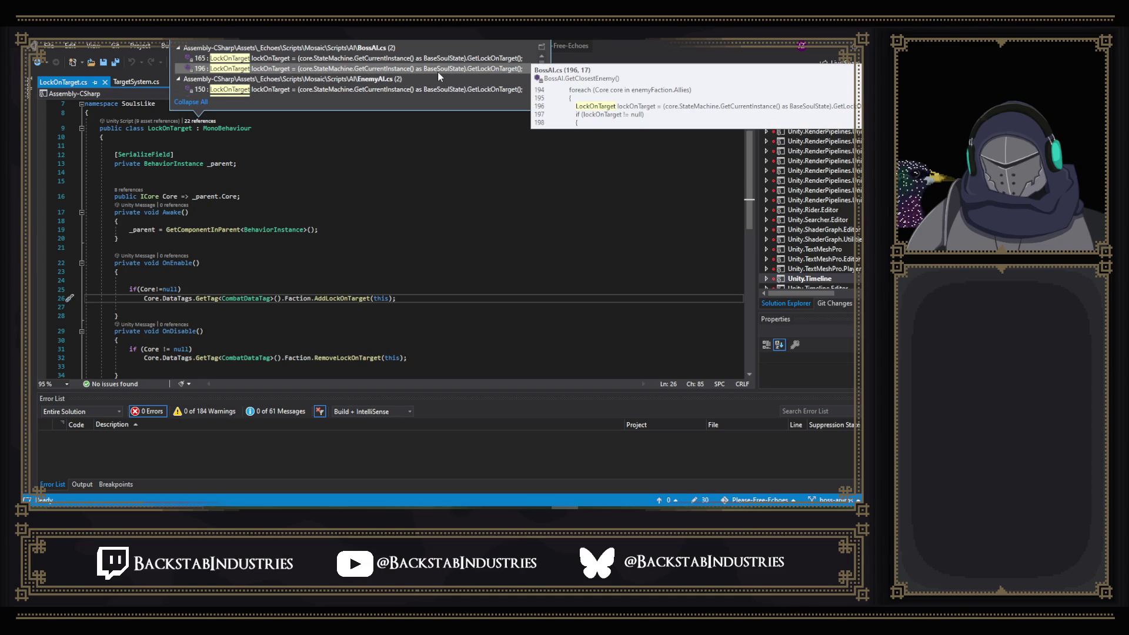
pyautogui.scroll(-1, 441, 62)
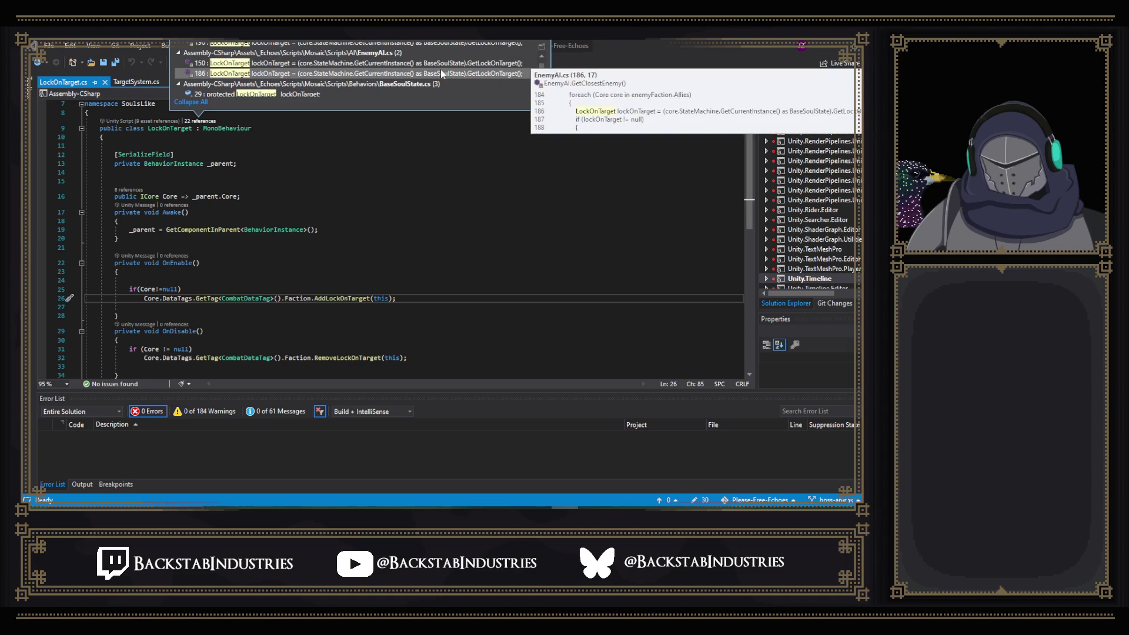
pyautogui.scroll(-1, 442, 73)
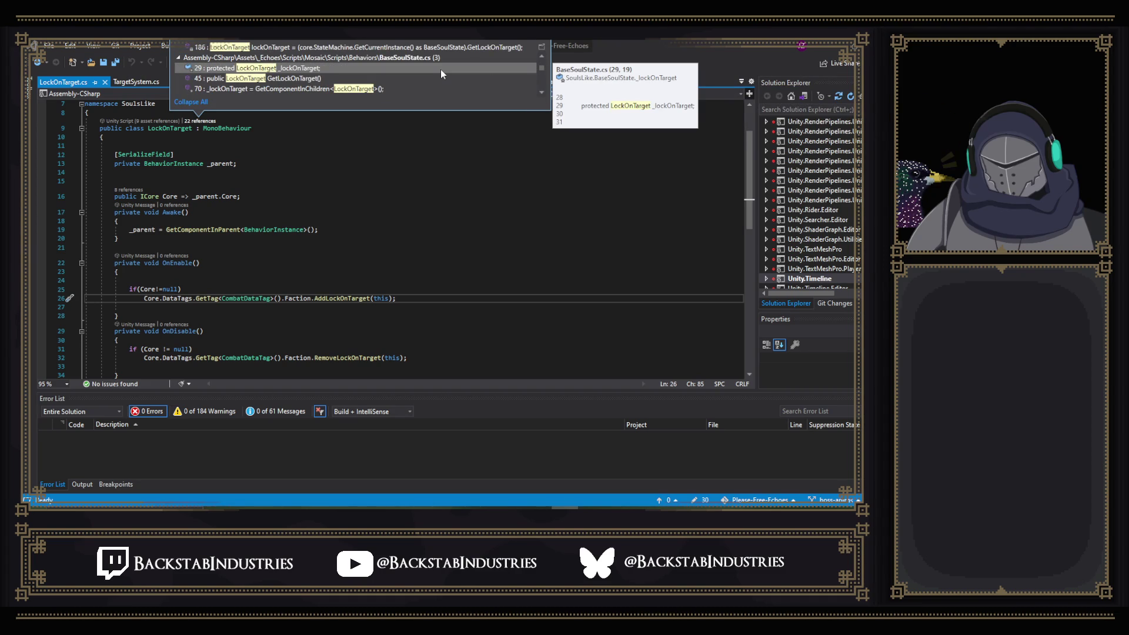
pyautogui.scroll(-1, 440, 69)
pyautogui.moveTo(394, 92)
pyautogui.scroll(-1, 356, 96)
pyautogui.moveTo(356, 96)
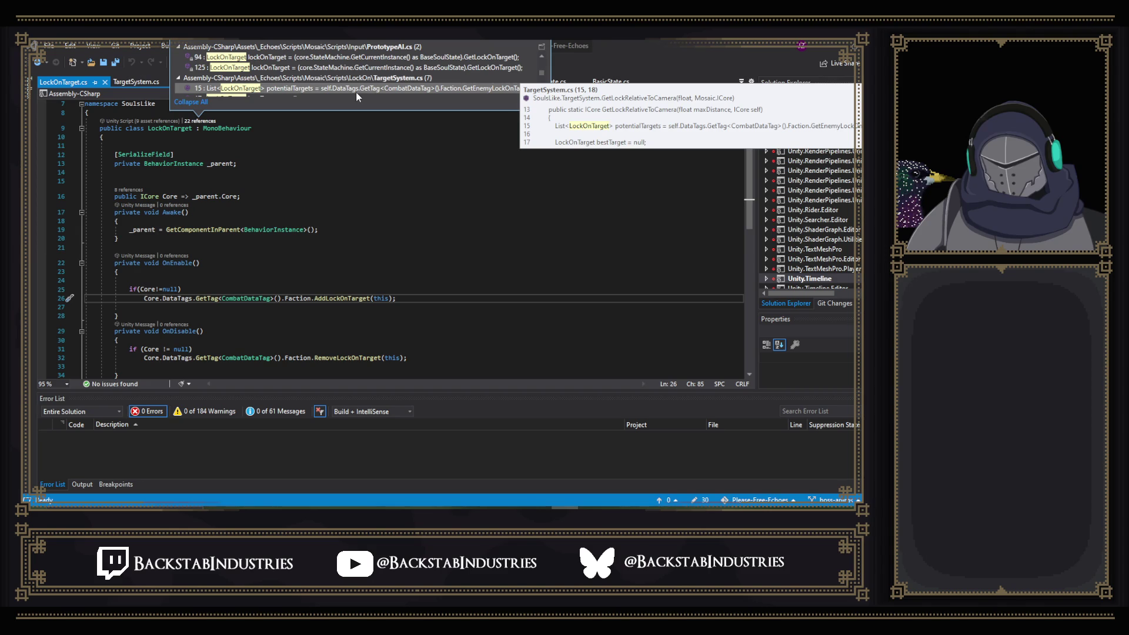
pyautogui.scroll(1, 355, 91)
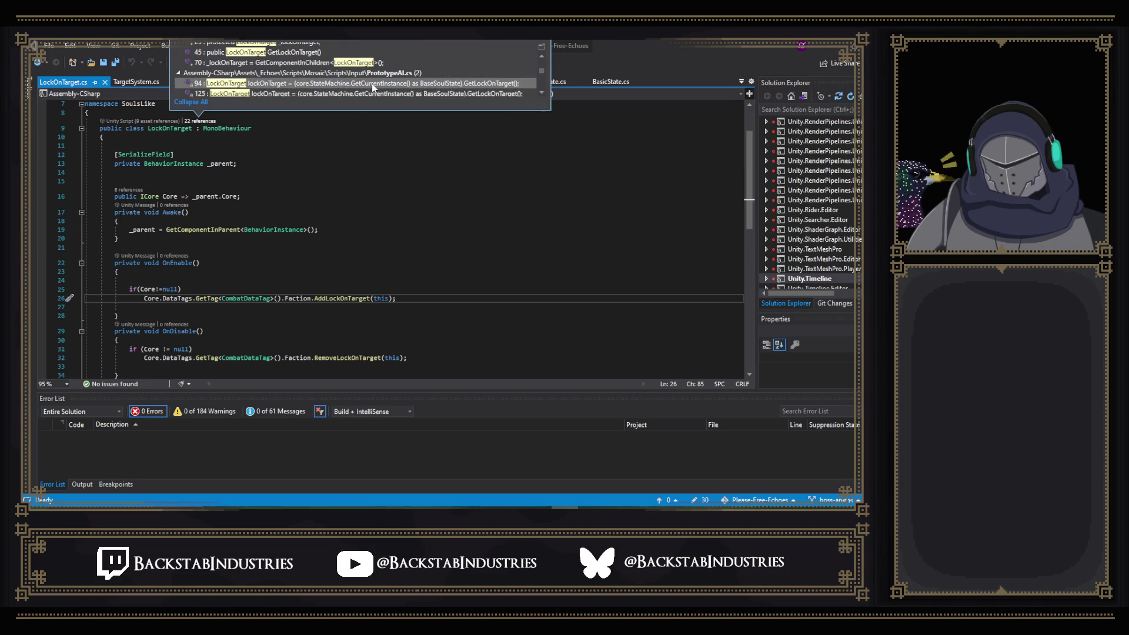
pyautogui.scroll(2, 371, 83)
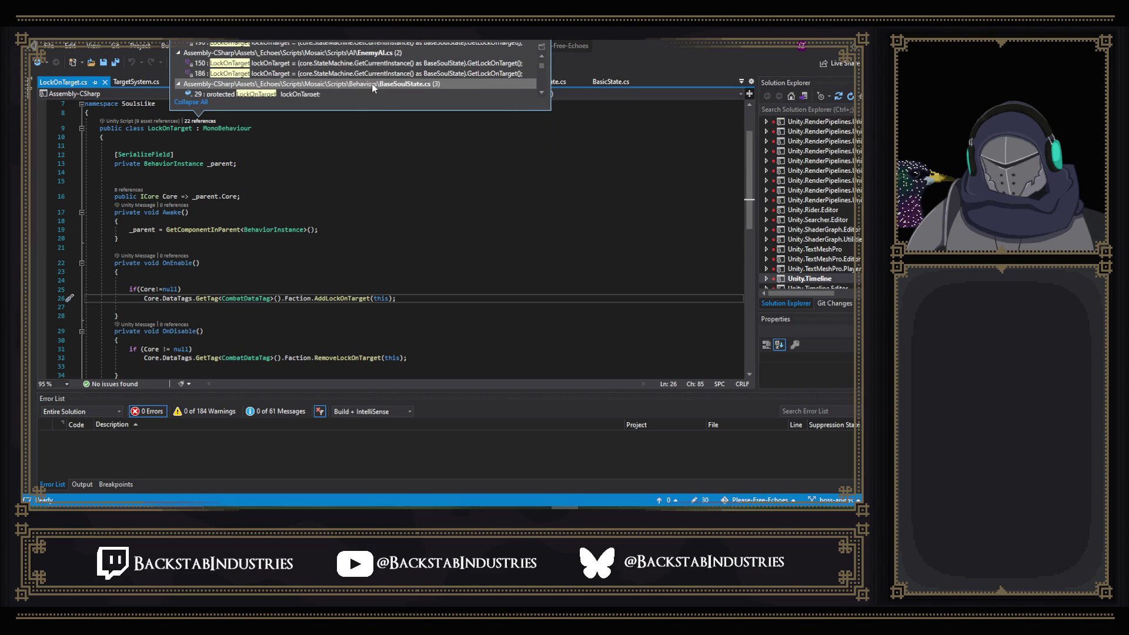
pyautogui.scroll(-4, 371, 83)
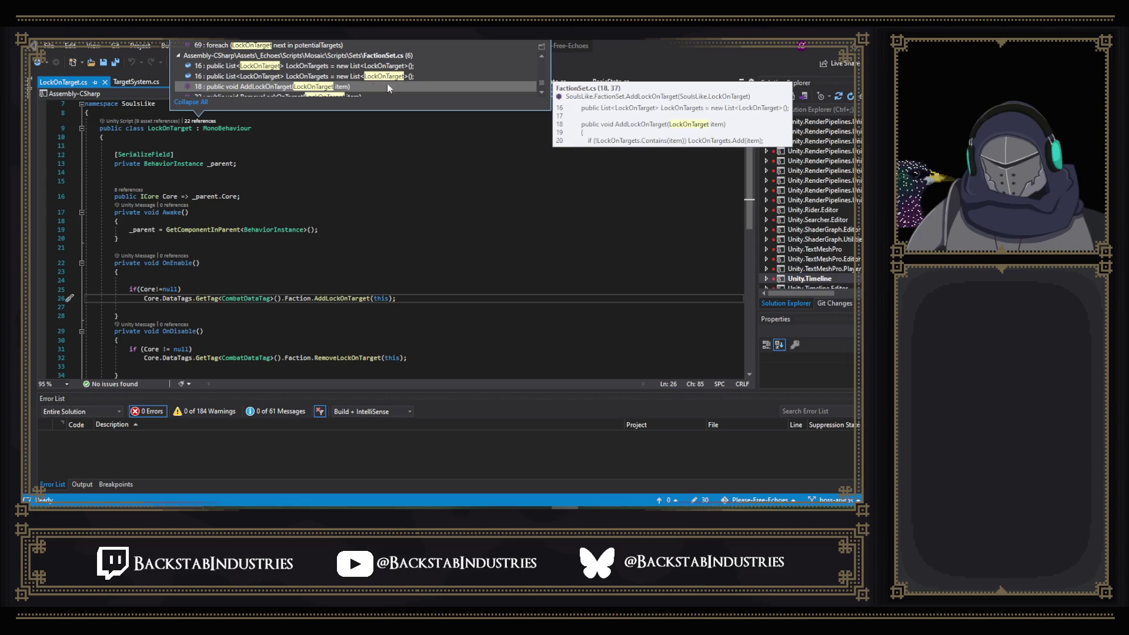
pyautogui.press('Escape')
pyautogui.hotkey('alt', 'Tab')
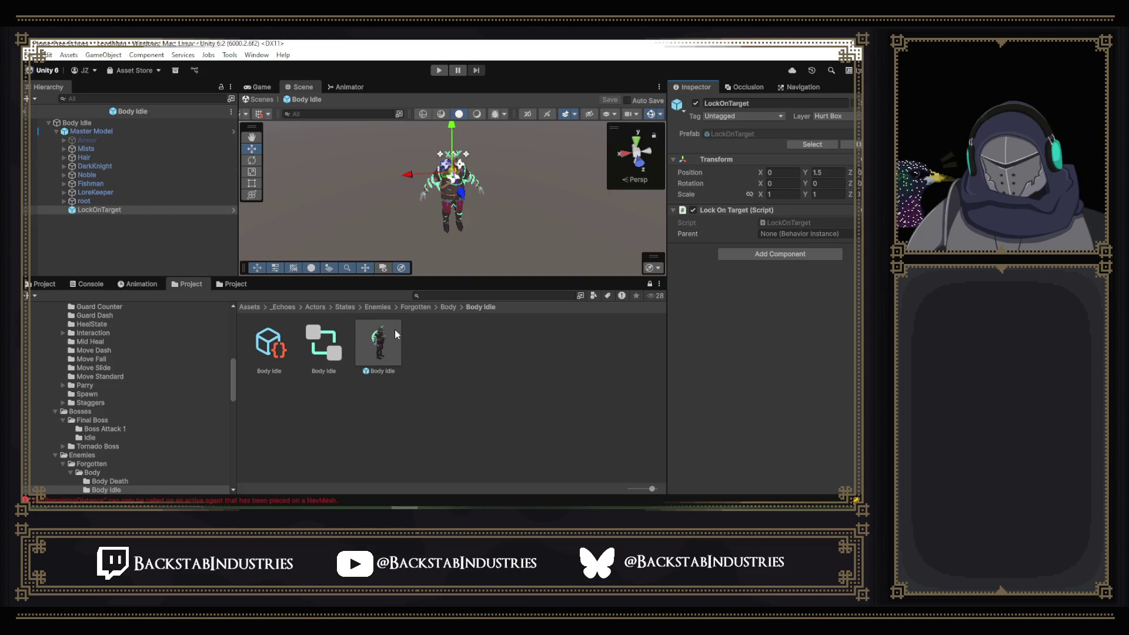
# - Inspect the components on Master Model and the Body Idle prefab root
pyautogui.click(125, 132)
pyautogui.scroll(-7, 728, 271)
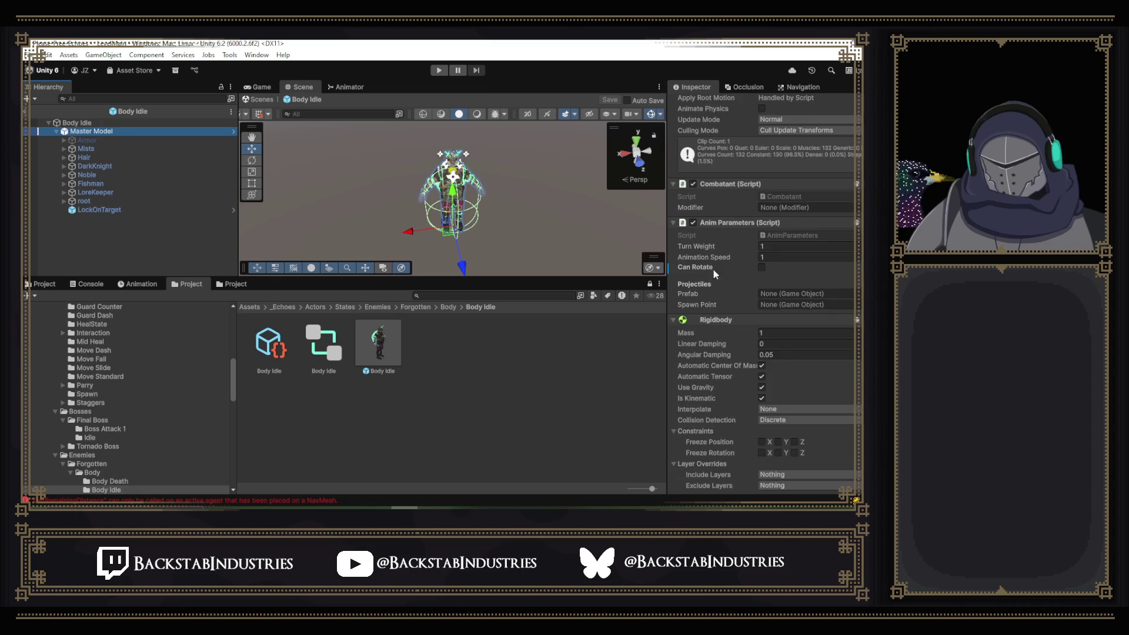
pyautogui.scroll(4, 739, 259)
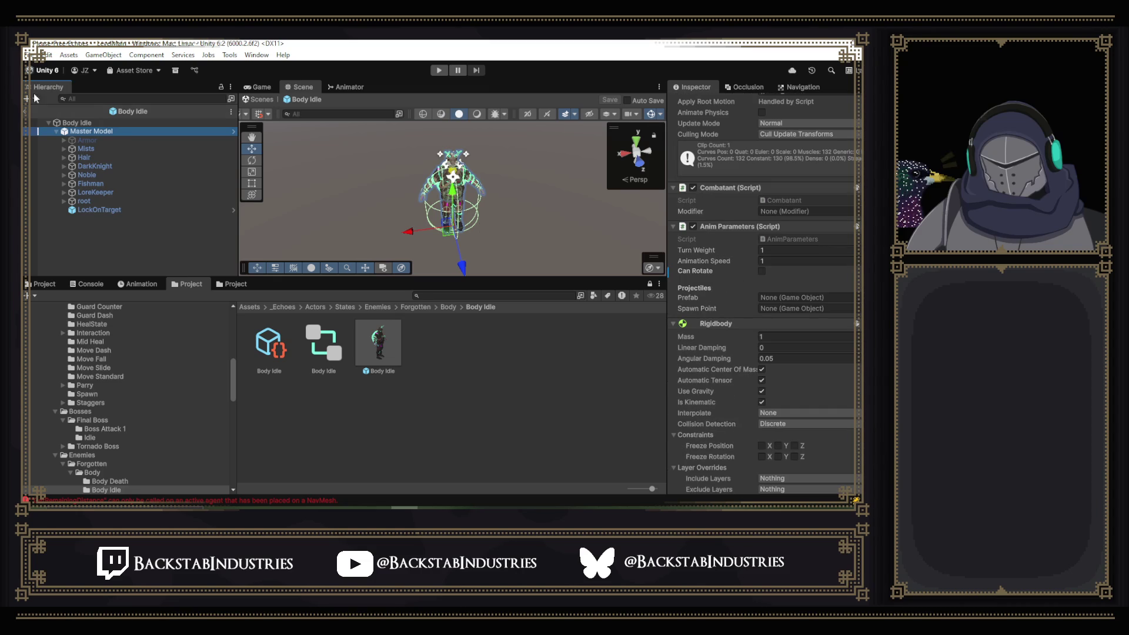
pyautogui.click(115, 122)
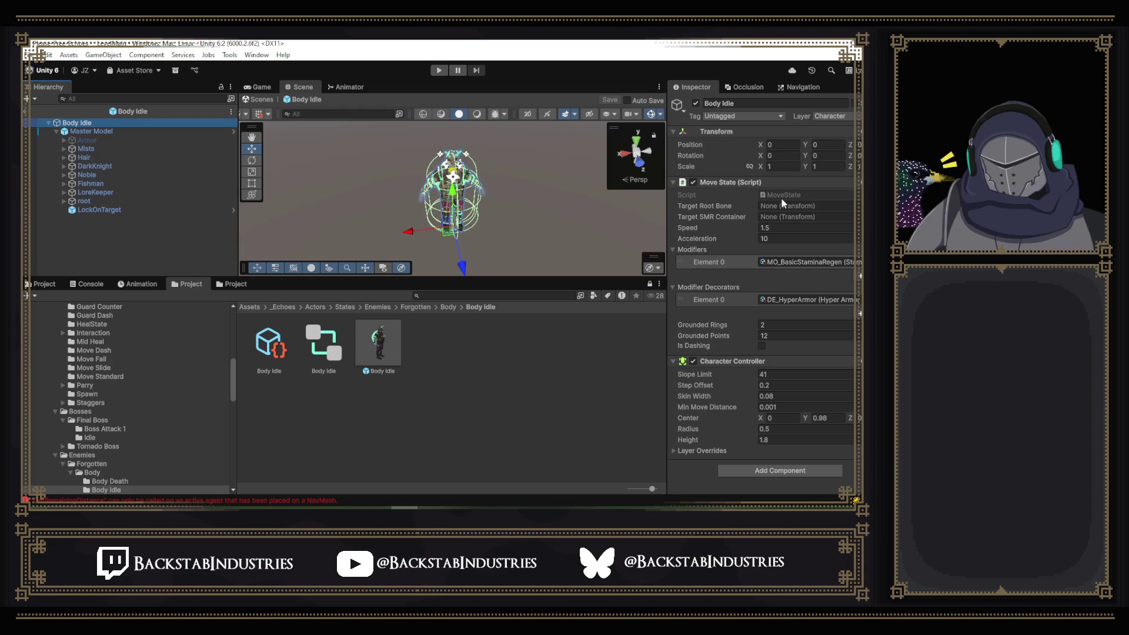
# - Open the Crawling enemy states folder and its Crawl Move subfolder
pyautogui.scroll(-5, 136, 462)
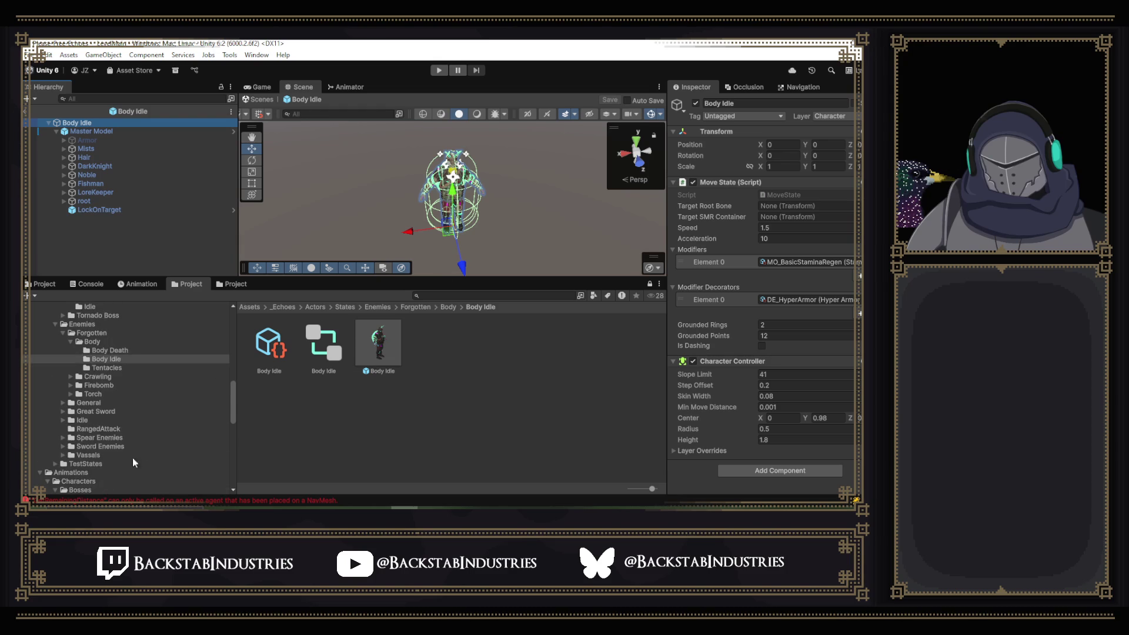
pyautogui.click(97, 377)
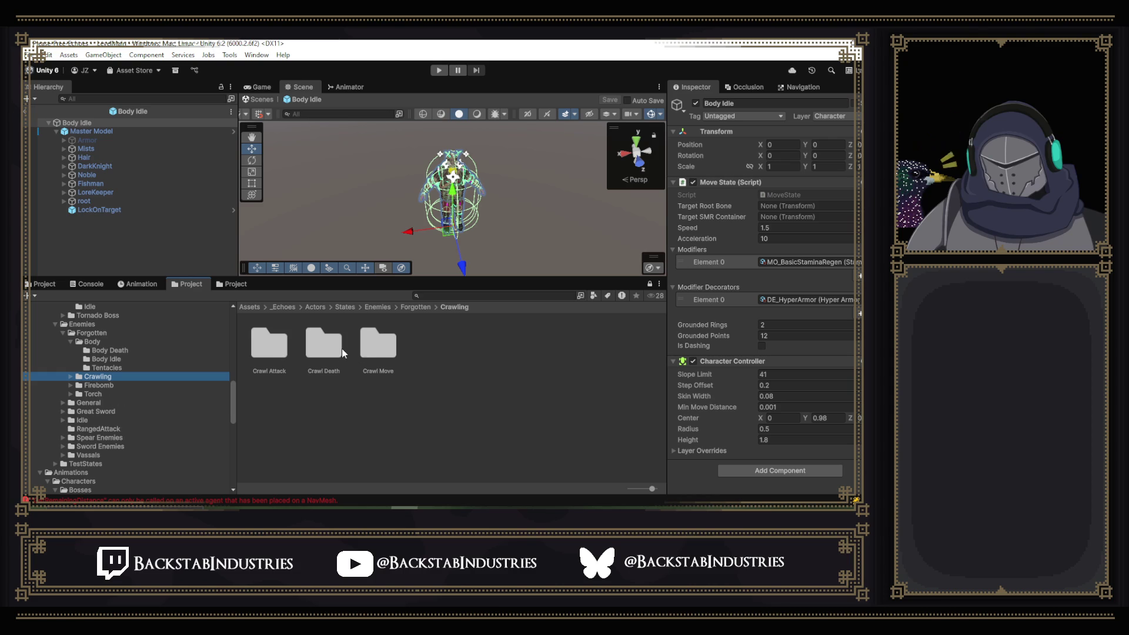
pyautogui.doubleClick(376, 345)
# - Open the Crawl Move prefab in Prefab Mode, then navigate back up to the Crawling folder
pyautogui.click(375, 346)
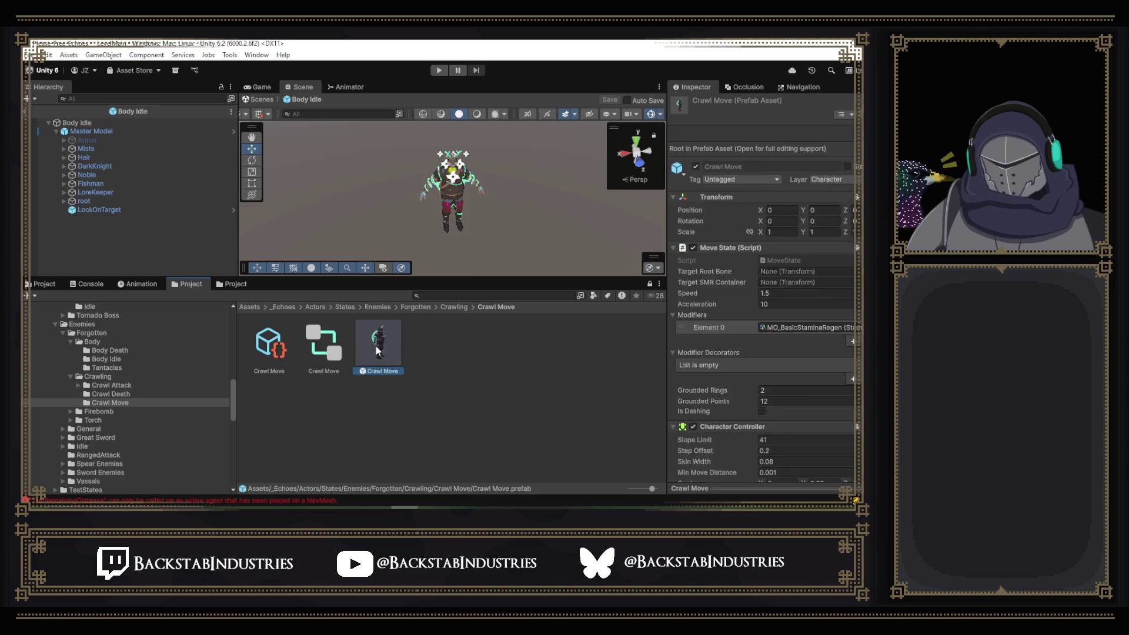
pyautogui.doubleClick(376, 346)
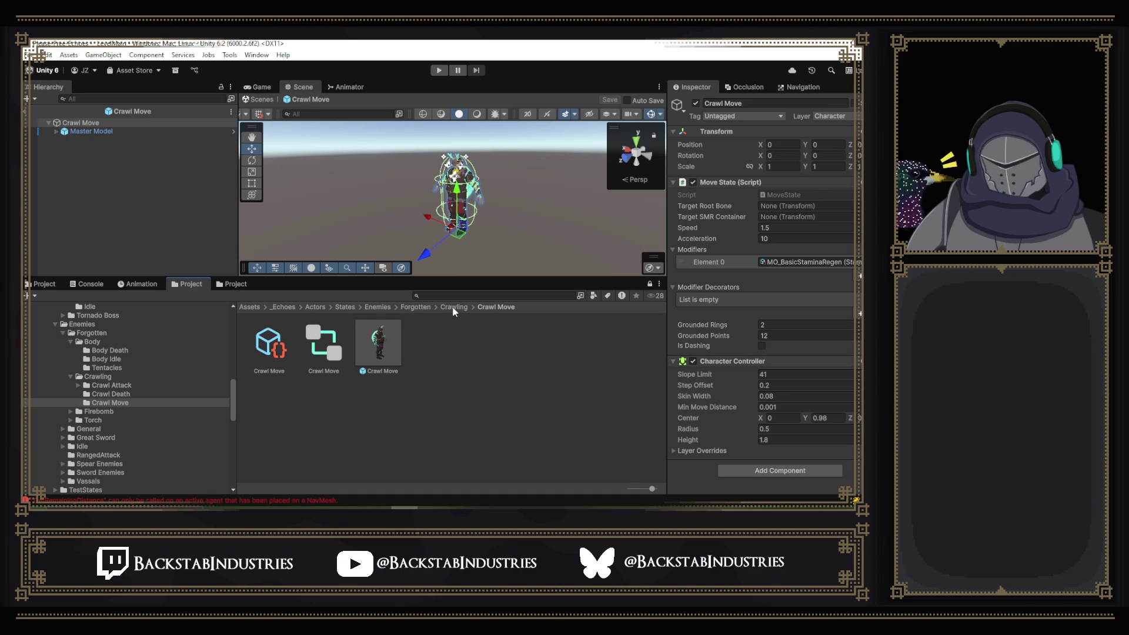
pyautogui.click(452, 307)
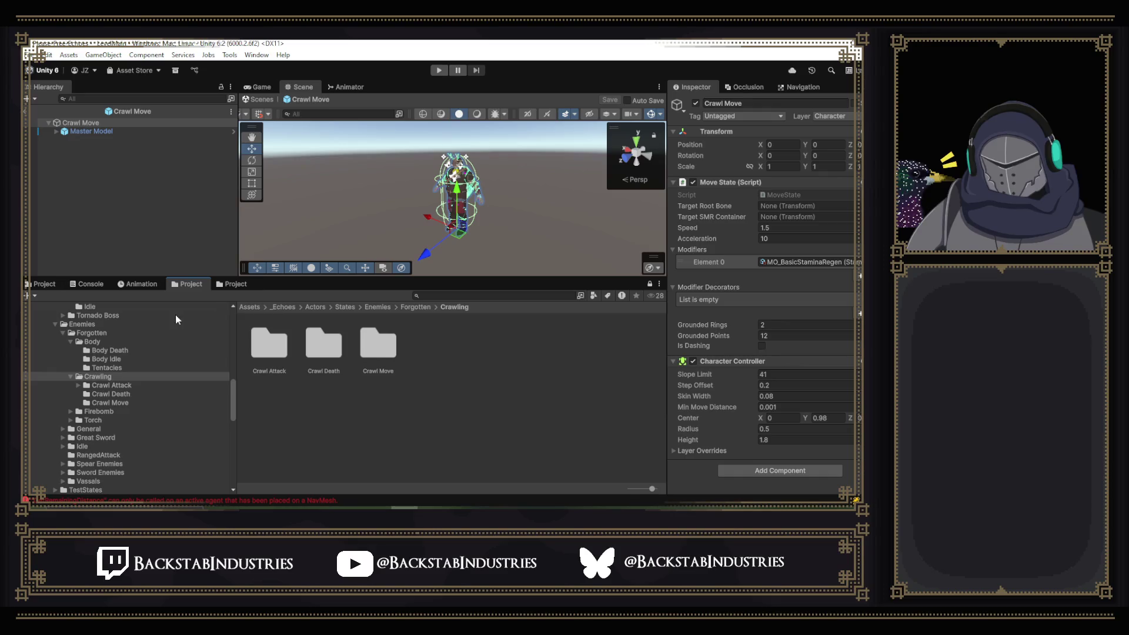
# - Open the E Body Forgotten prefab from the Forgotten enemy Cores folder
pyautogui.scroll(10, 154, 334)
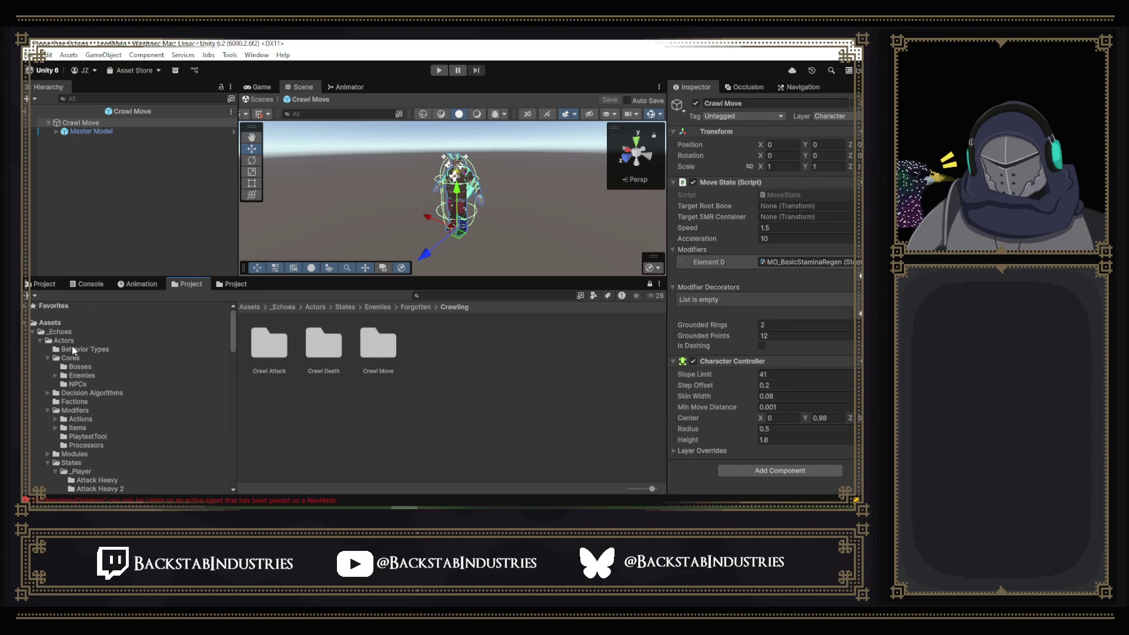
pyautogui.click(81, 375)
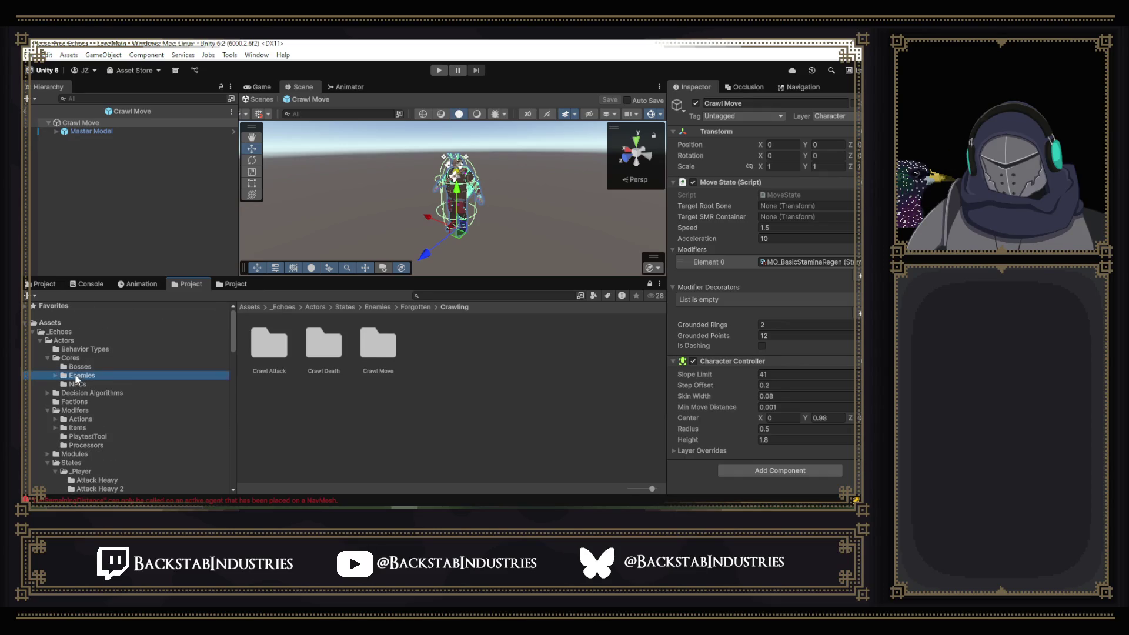
pyautogui.doubleClick(323, 346)
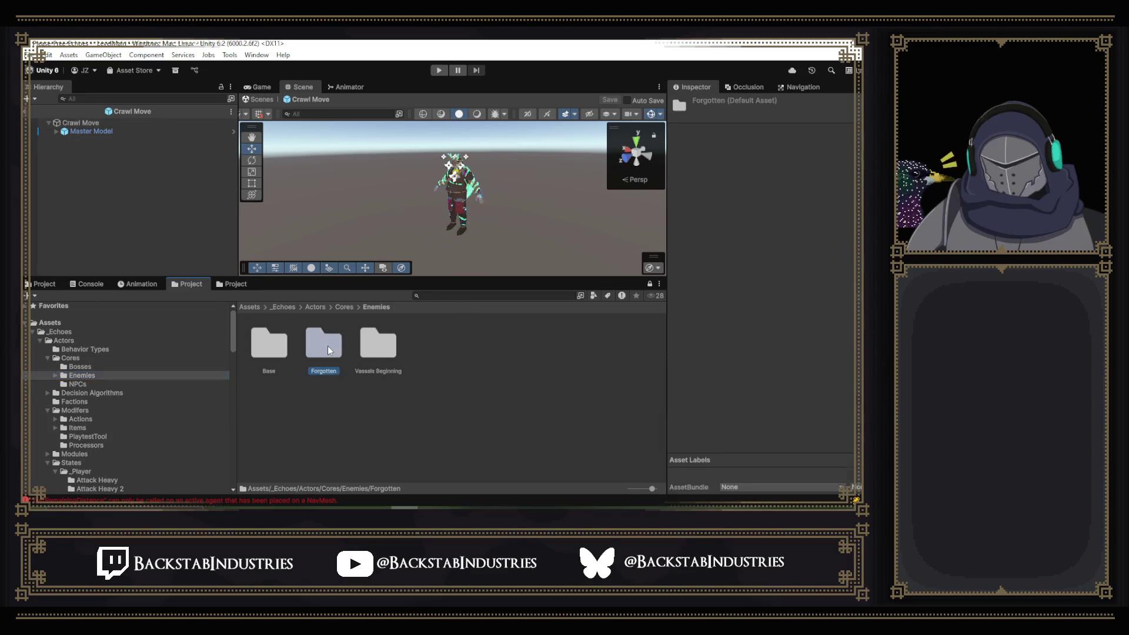
pyautogui.doubleClick(269, 343)
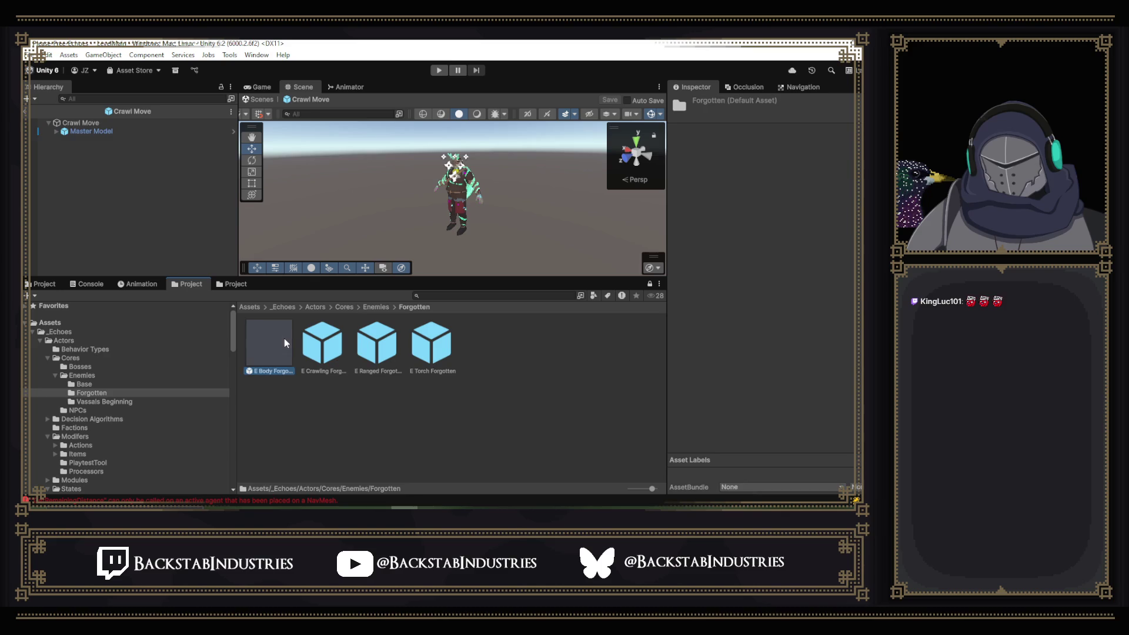
# - Review its Combat DT and Enemy AI settings, then show the Bosses/Final Boss/Boss Attack 1 folder
pyautogui.scroll(-5, 768, 263)
pyautogui.scroll(-5, 767, 263)
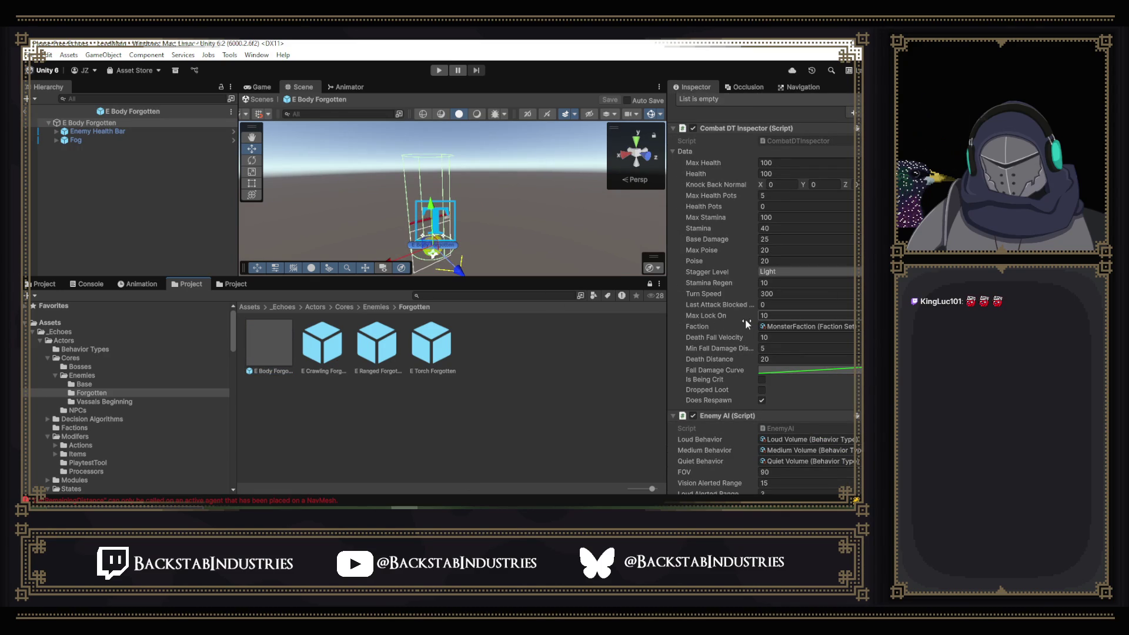
pyautogui.scroll(-5, 745, 323)
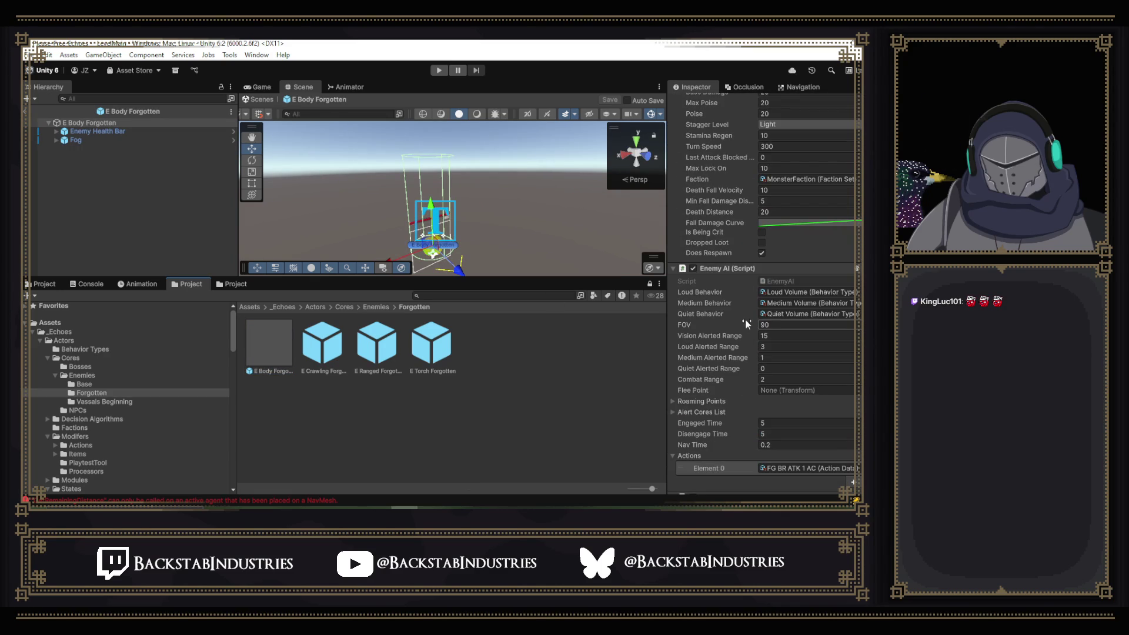
pyautogui.scroll(-7, 745, 318)
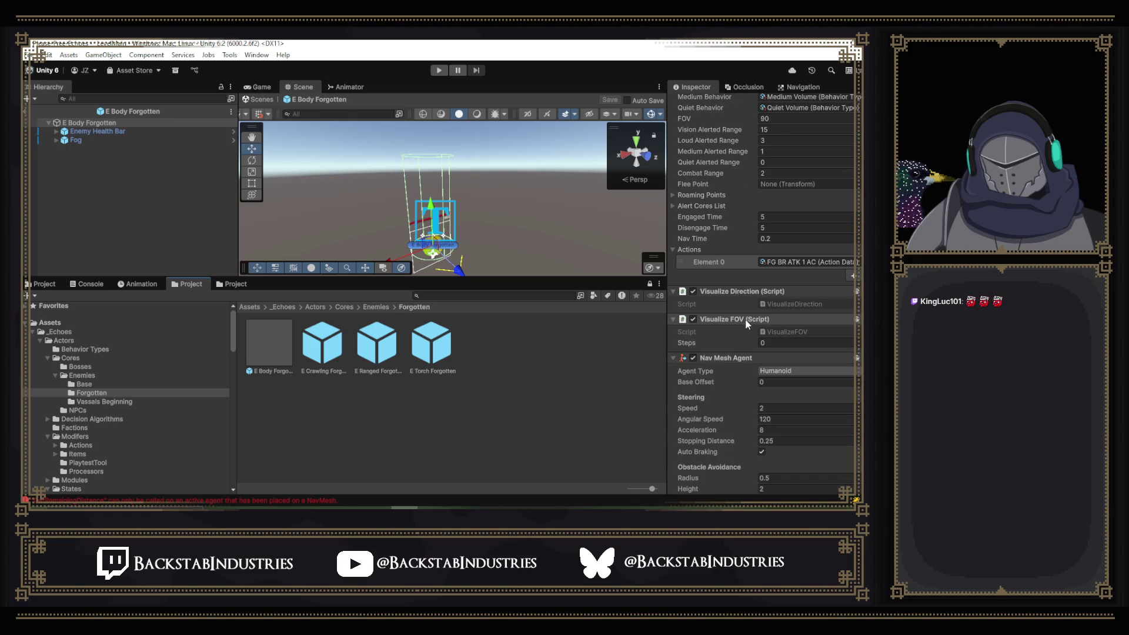
pyautogui.scroll(-10, 747, 323)
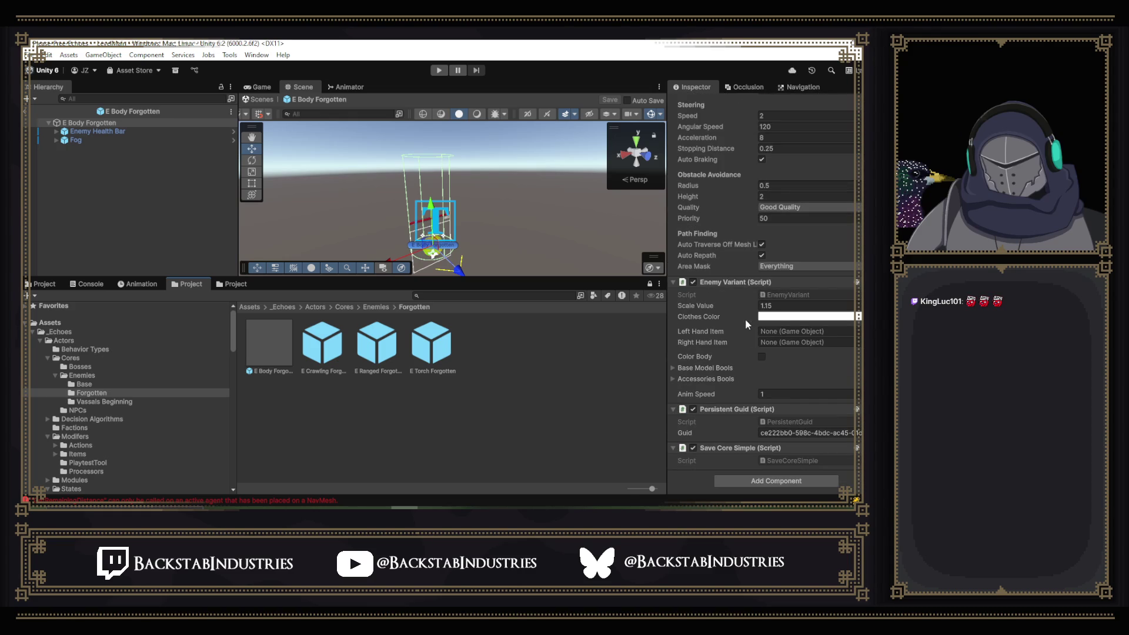
pyautogui.scroll(8, 745, 318)
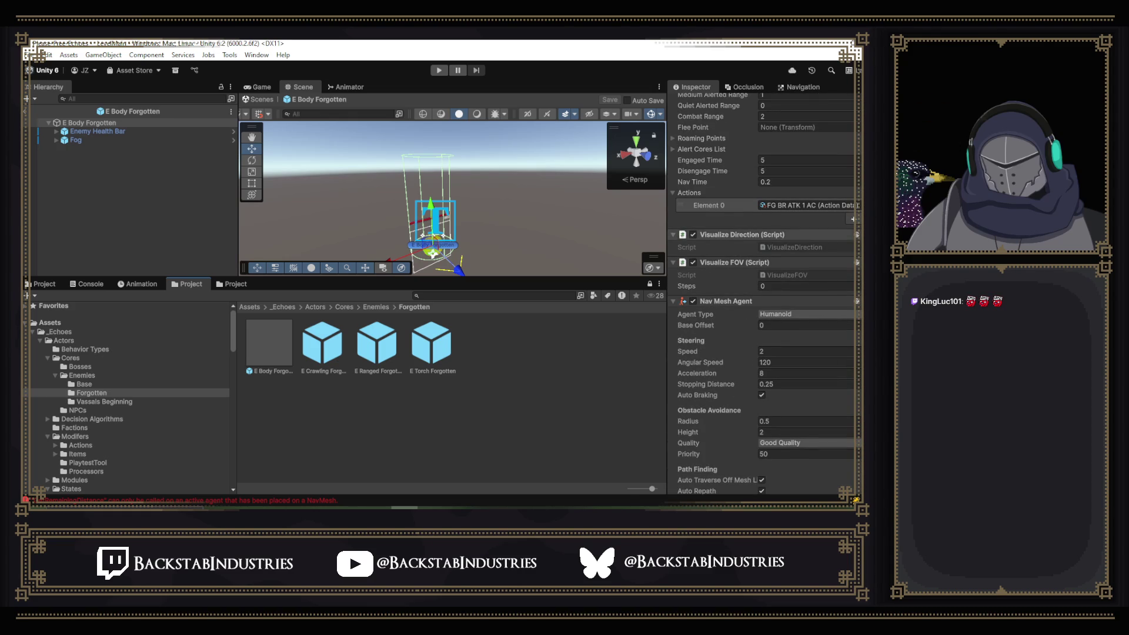
pyautogui.scroll(7, 723, 253)
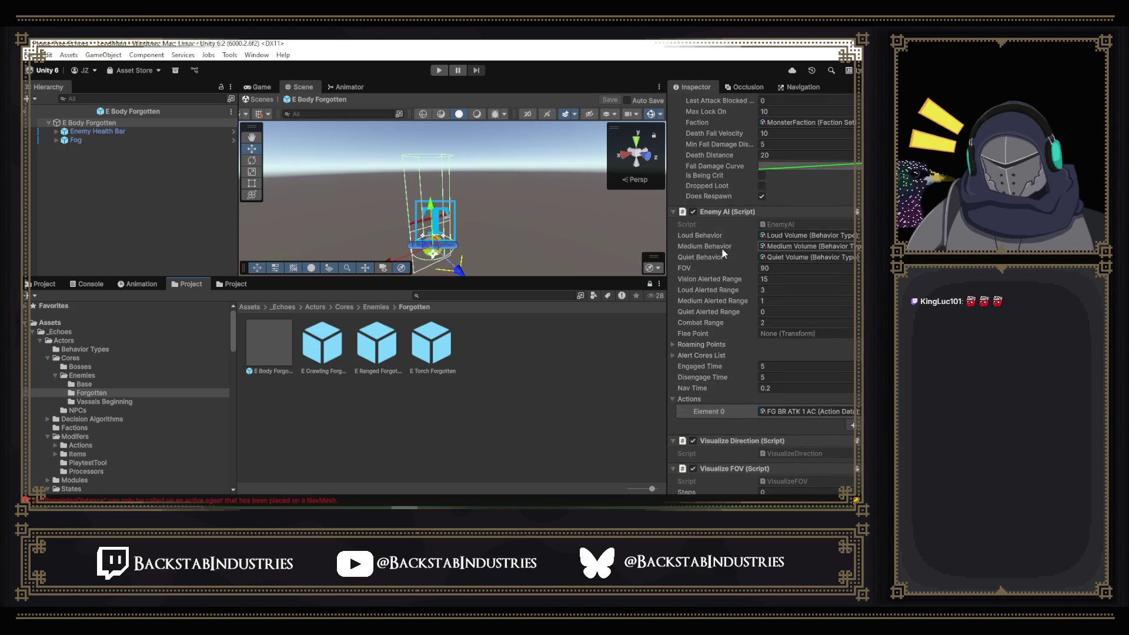
pyautogui.scroll(2, 723, 253)
pyautogui.scroll(13, 723, 253)
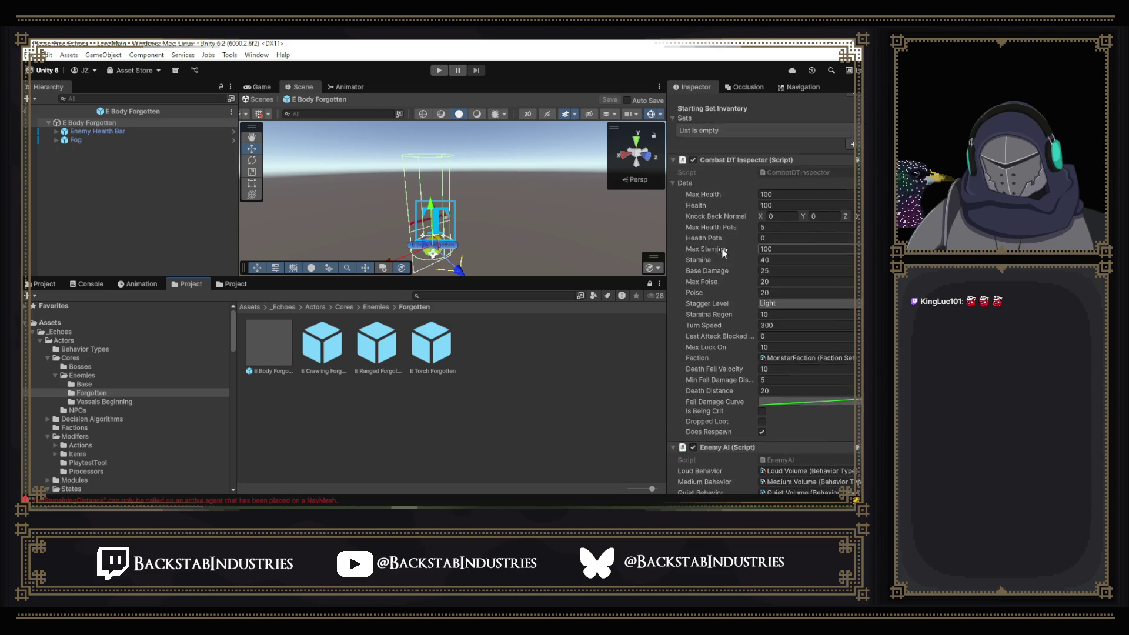
pyautogui.scroll(3, 729, 244)
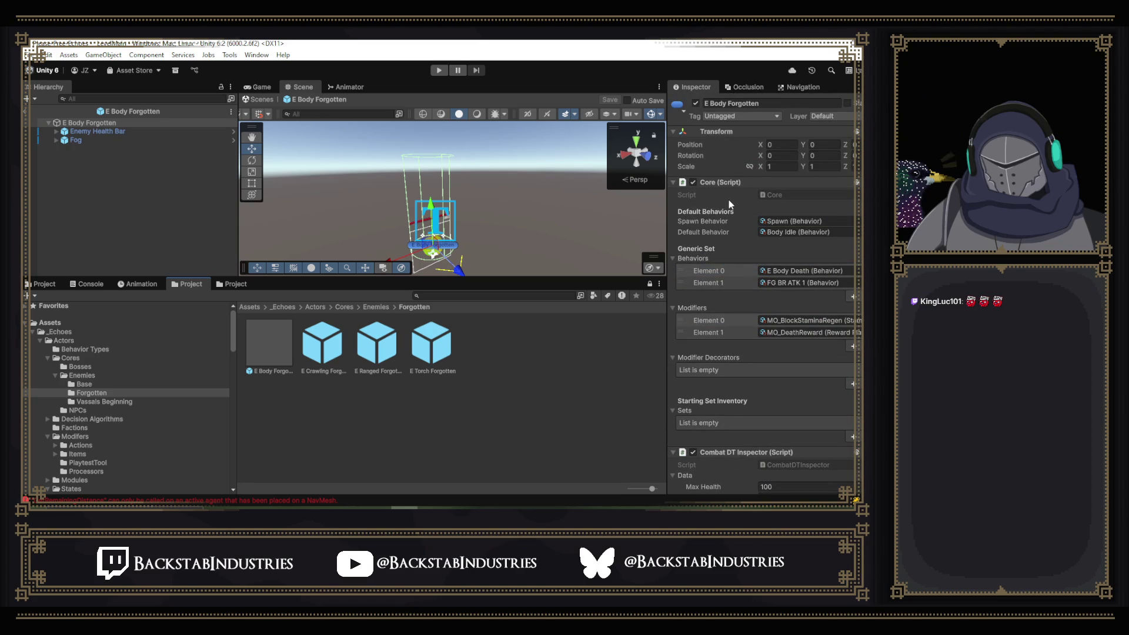
pyautogui.scroll(-7, 729, 203)
pyautogui.scroll(-6, 735, 206)
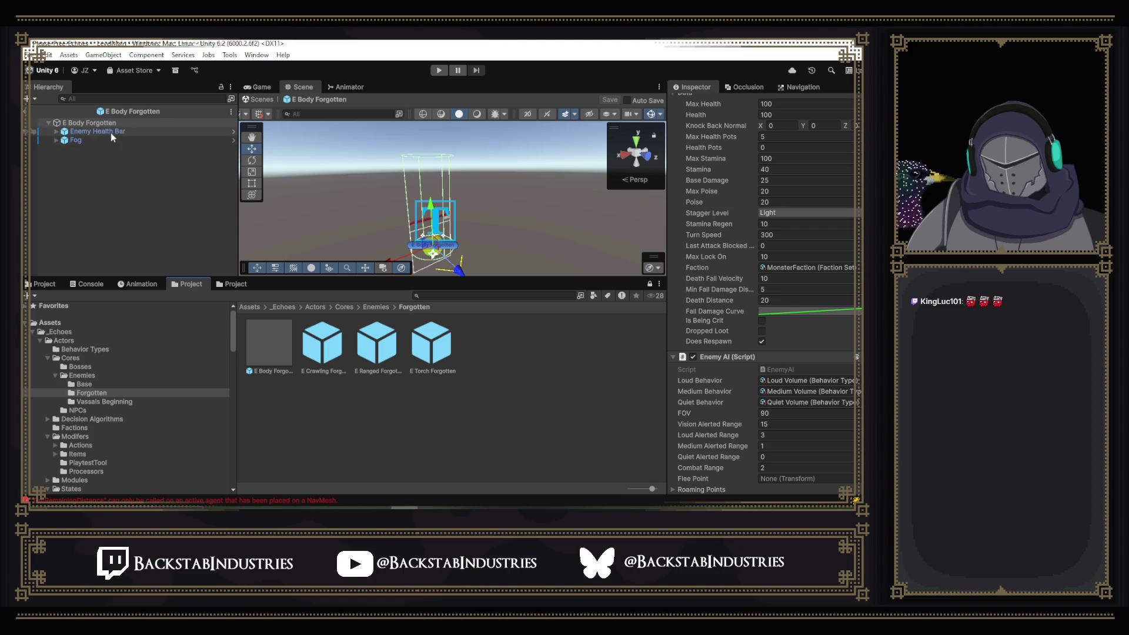
pyautogui.click(218, 285)
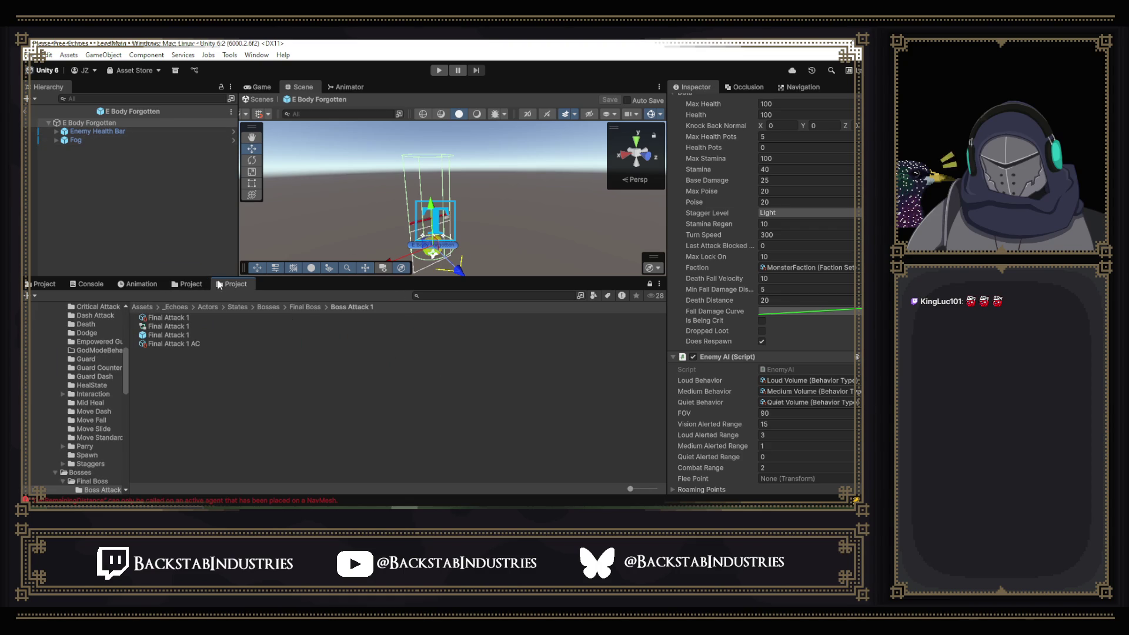
# - Open Final Attack 1, select its LockOnTarget object, and enter Play mode
pyautogui.doubleClick(189, 334)
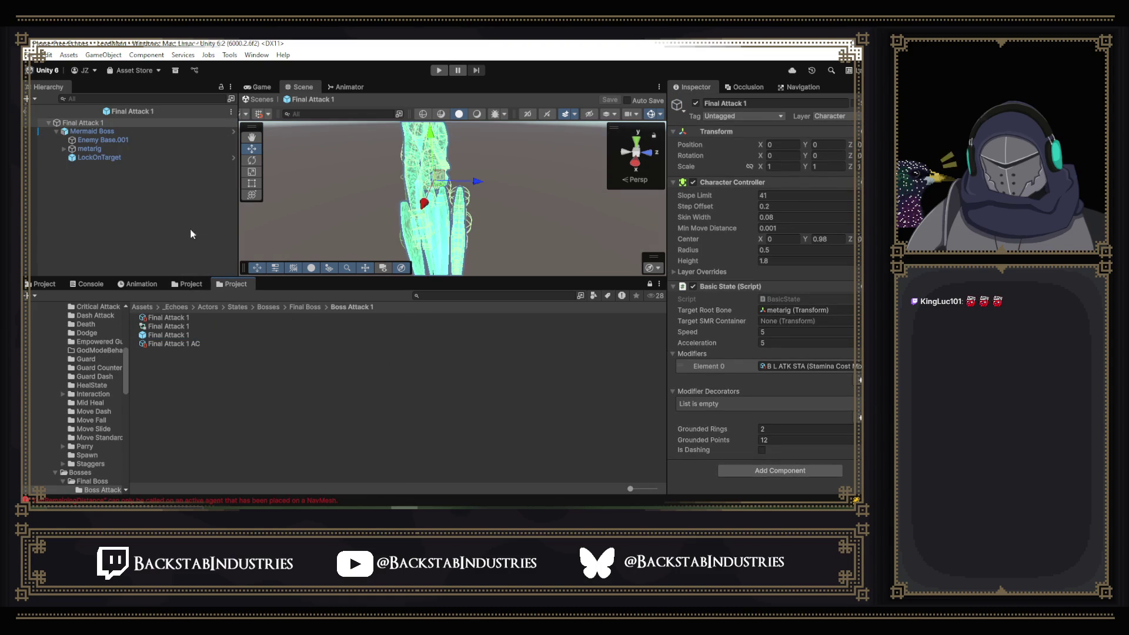
pyautogui.click(131, 159)
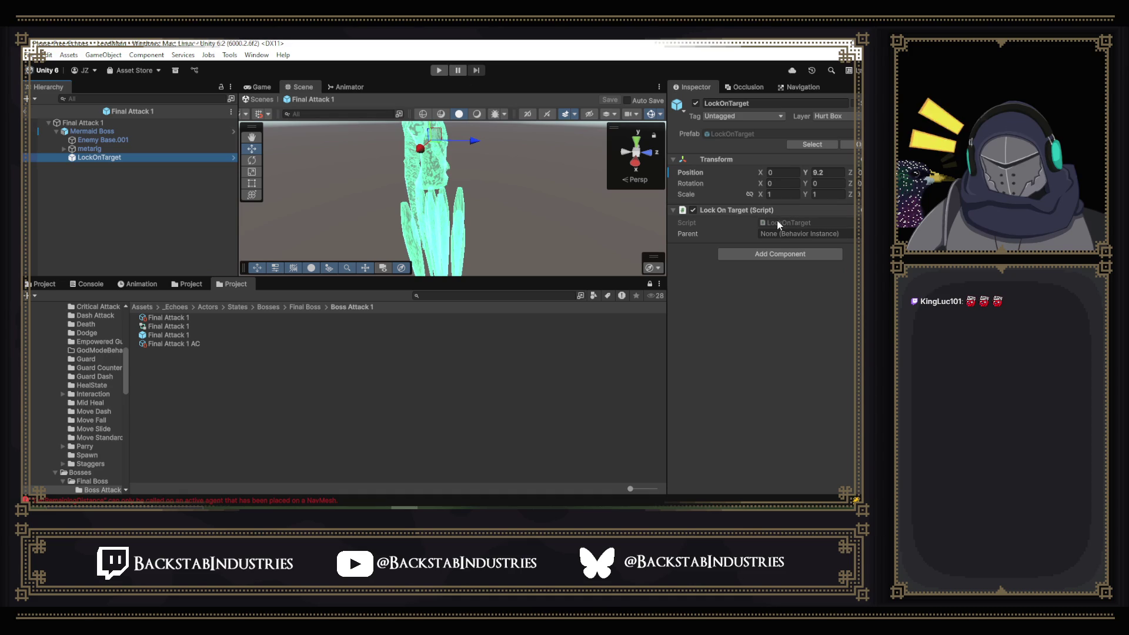
pyautogui.click(439, 71)
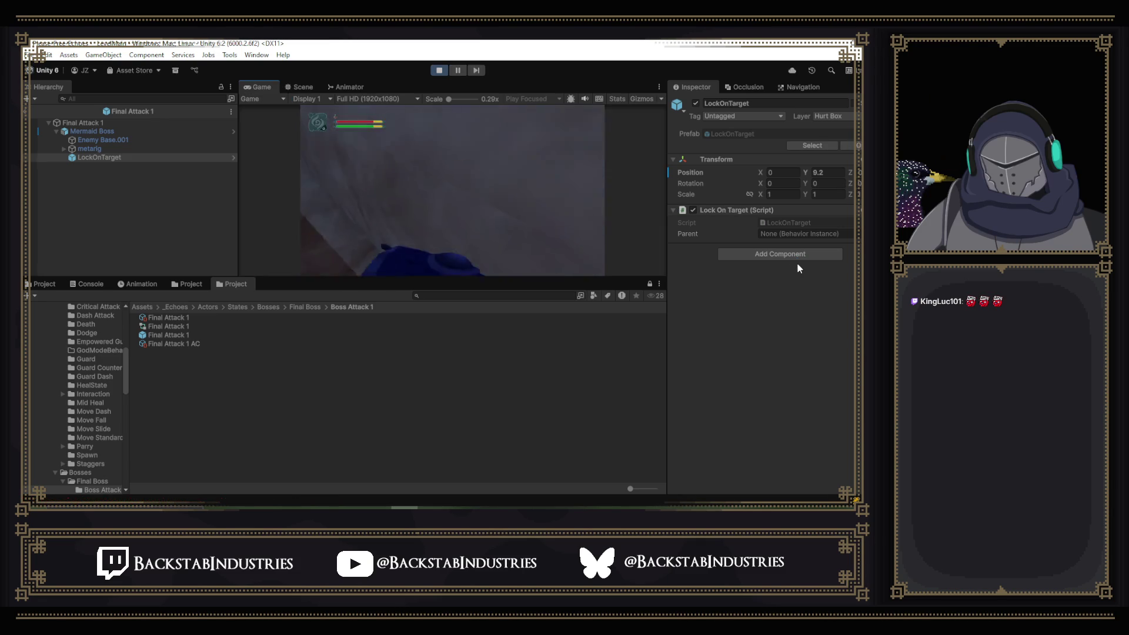
# - Close the cheat overlay, maximize the game view and resume play from the pause menu
pyautogui.press('p')
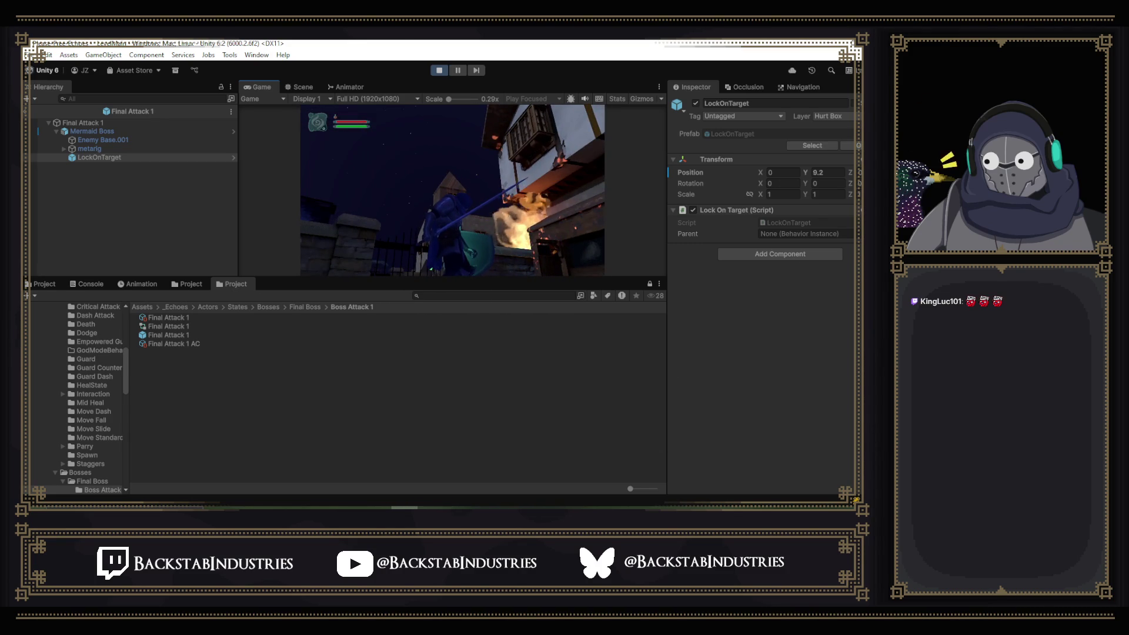
pyautogui.press('Escape')
pyautogui.doubleClick(257, 91)
pyautogui.press('Escape')
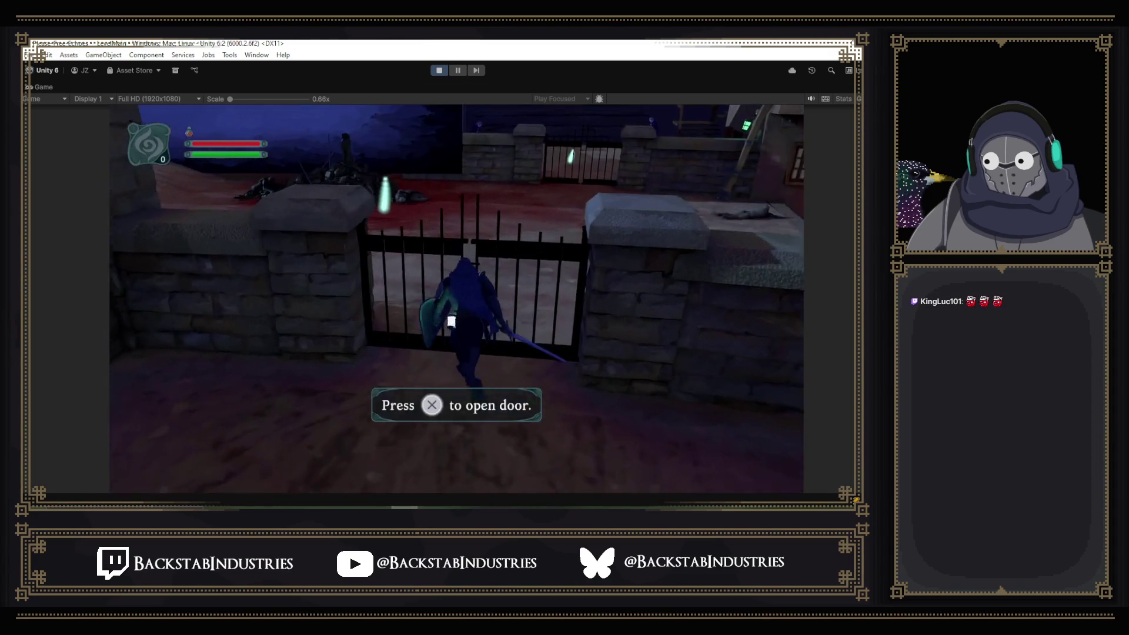
# - Walk the knight through the iron gate, restore the game view, and exit the Final Attack 1 prefab
pyautogui.press('x')
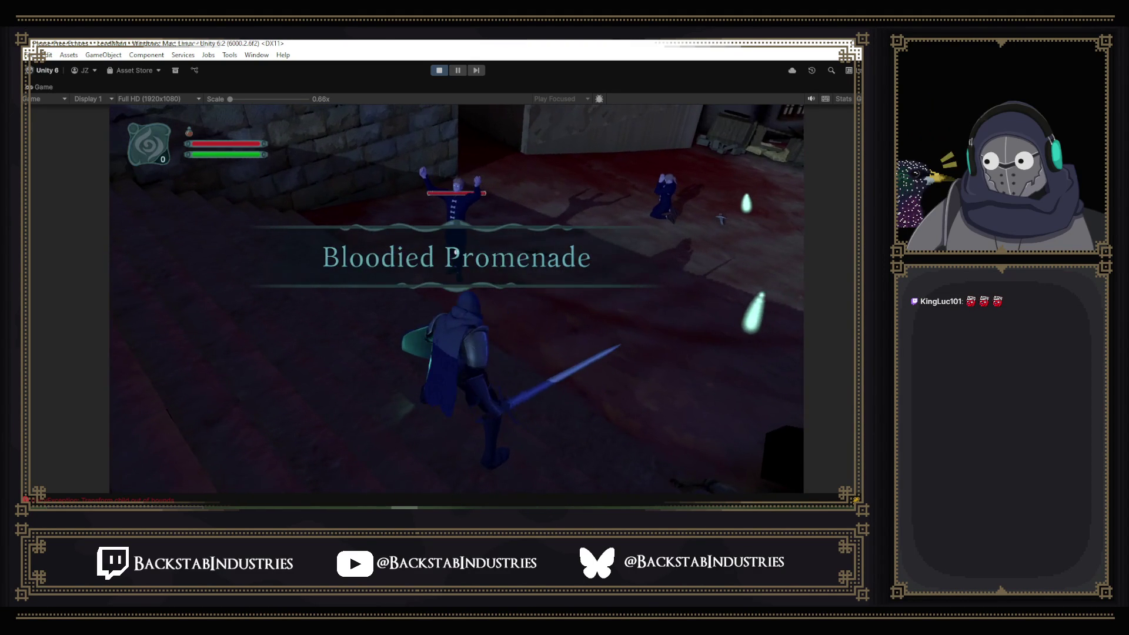
pyautogui.press('Escape')
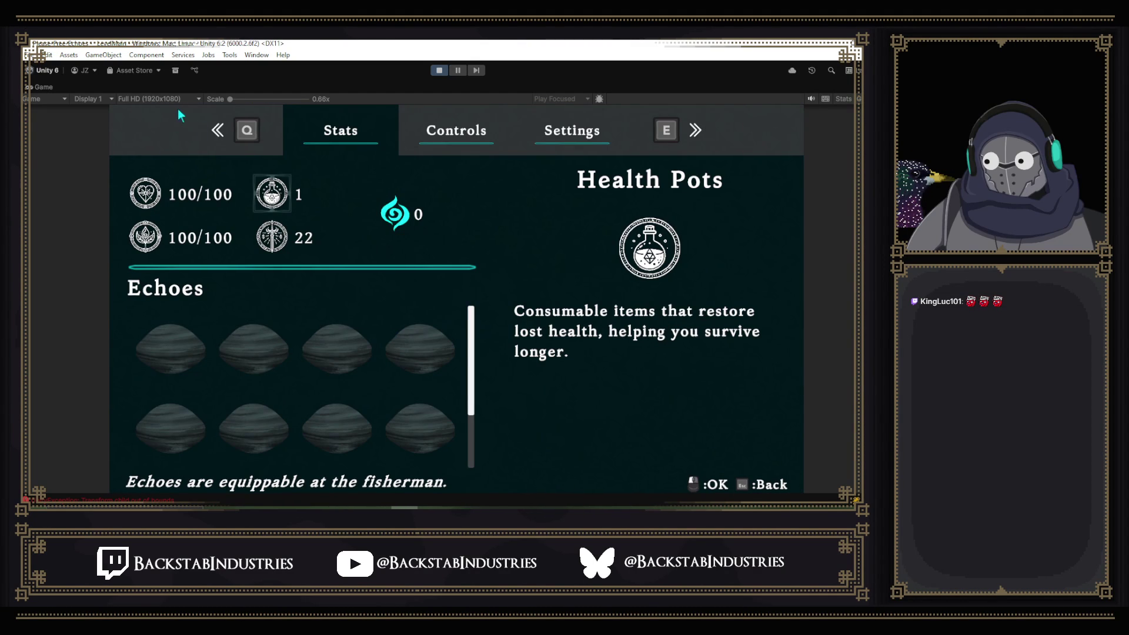
pyautogui.doubleClick(42, 87)
pyautogui.press('Escape')
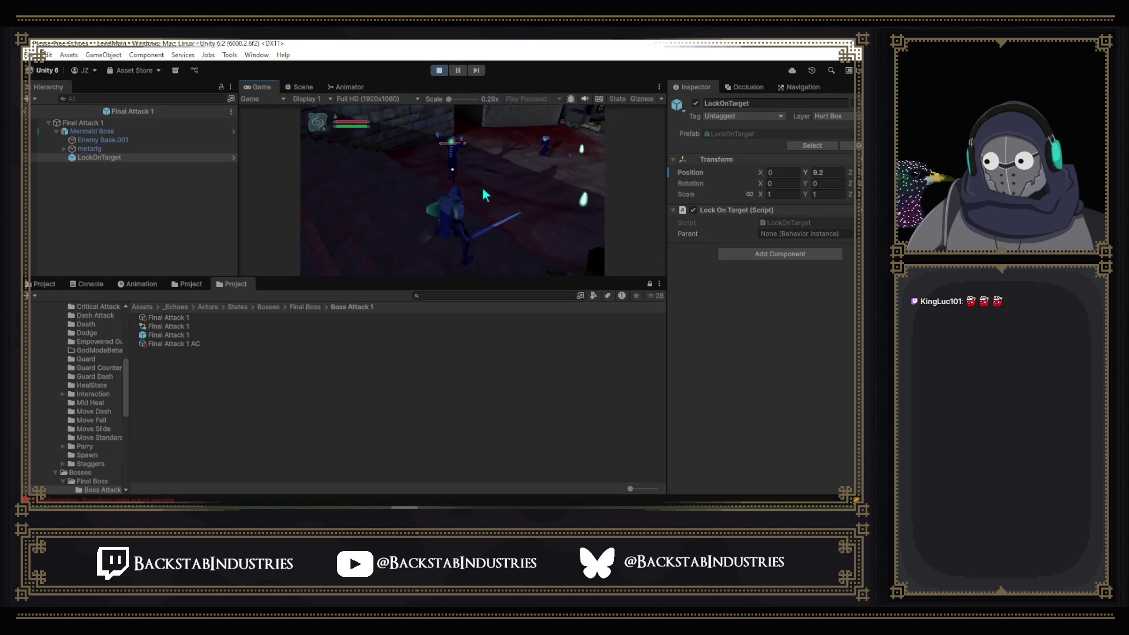
pyautogui.click(28, 112)
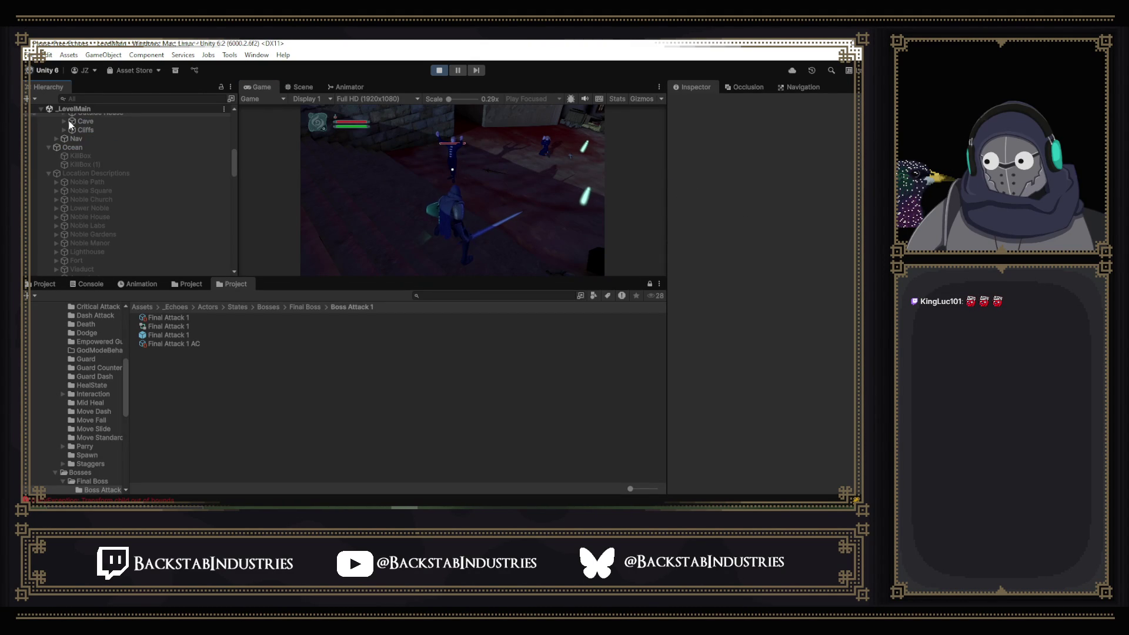
# - In the Scene view, orbit toward the buildings and select the E Fists Vassal (4) enemy
pyautogui.click(300, 87)
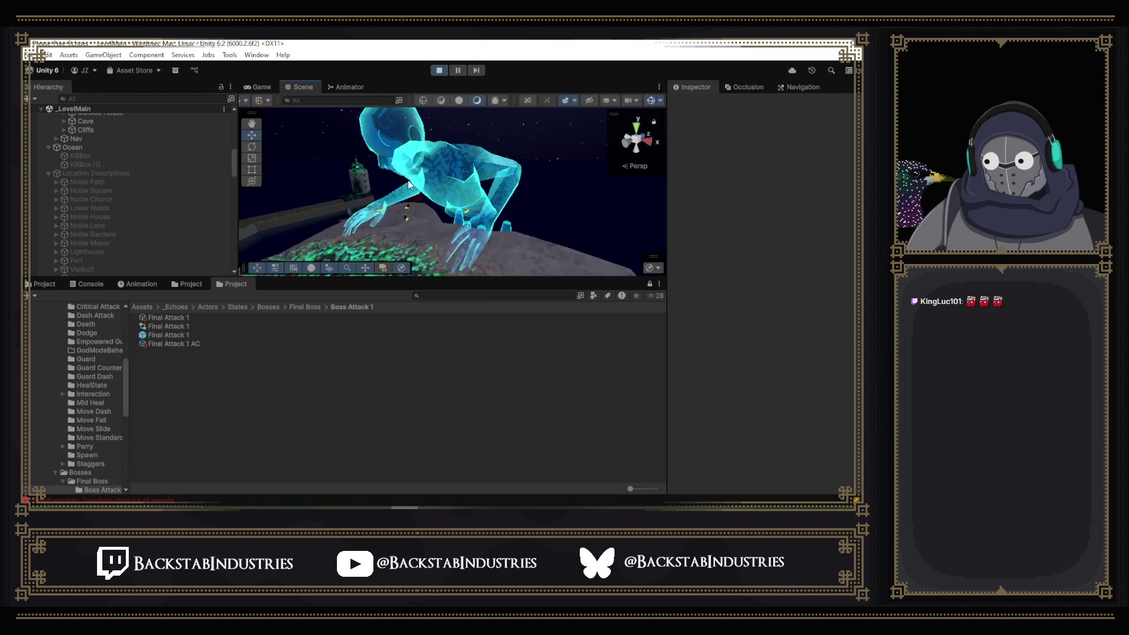
pyautogui.moveTo(646, 246)
pyautogui.mouseDown()
pyautogui.moveTo(478, 143)
pyautogui.moveTo(537, 254)
pyautogui.moveTo(574, 169)
pyautogui.moveTo(437, 199)
pyautogui.mouseUp()
pyautogui.click(394, 199)
pyautogui.scroll(4, 106, 187)
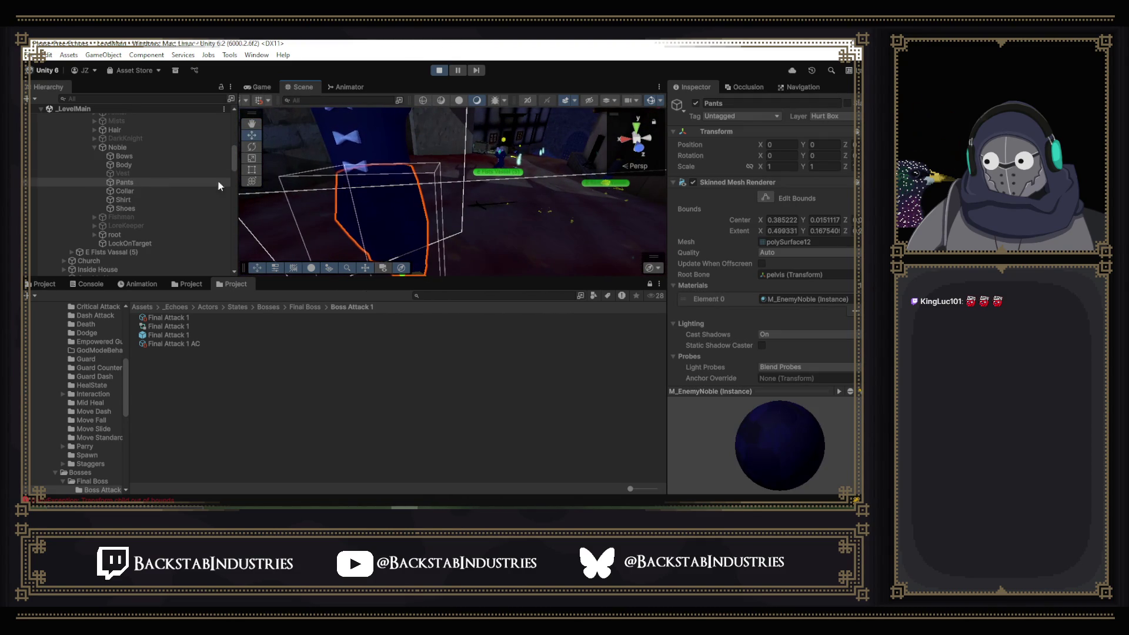
pyautogui.click(138, 176)
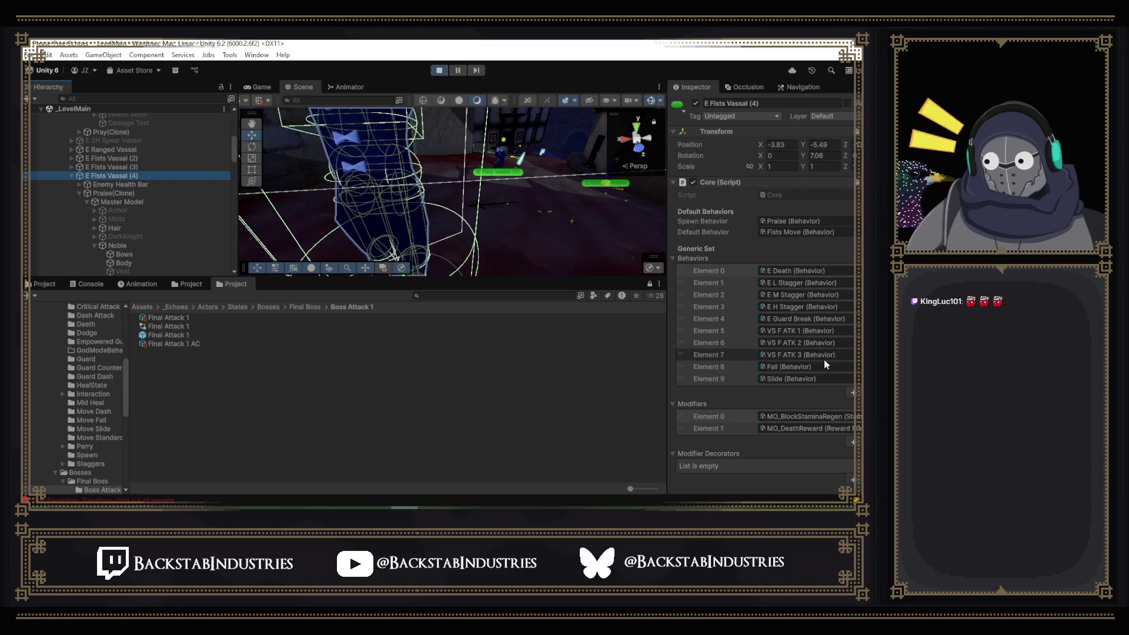
# - Scroll through the enemy's stats in the Inspector and select its LockOnTarget child
pyautogui.scroll(-1, 796, 316)
pyautogui.scroll(-10, 796, 315)
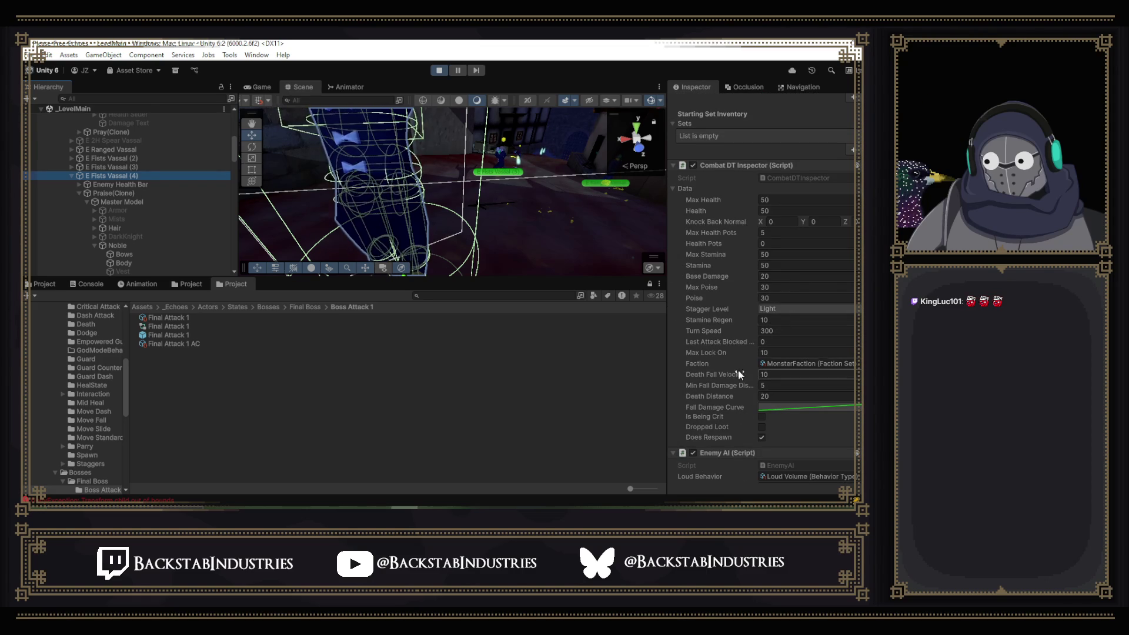
pyautogui.scroll(-2, 722, 348)
pyautogui.scroll(-4, 723, 349)
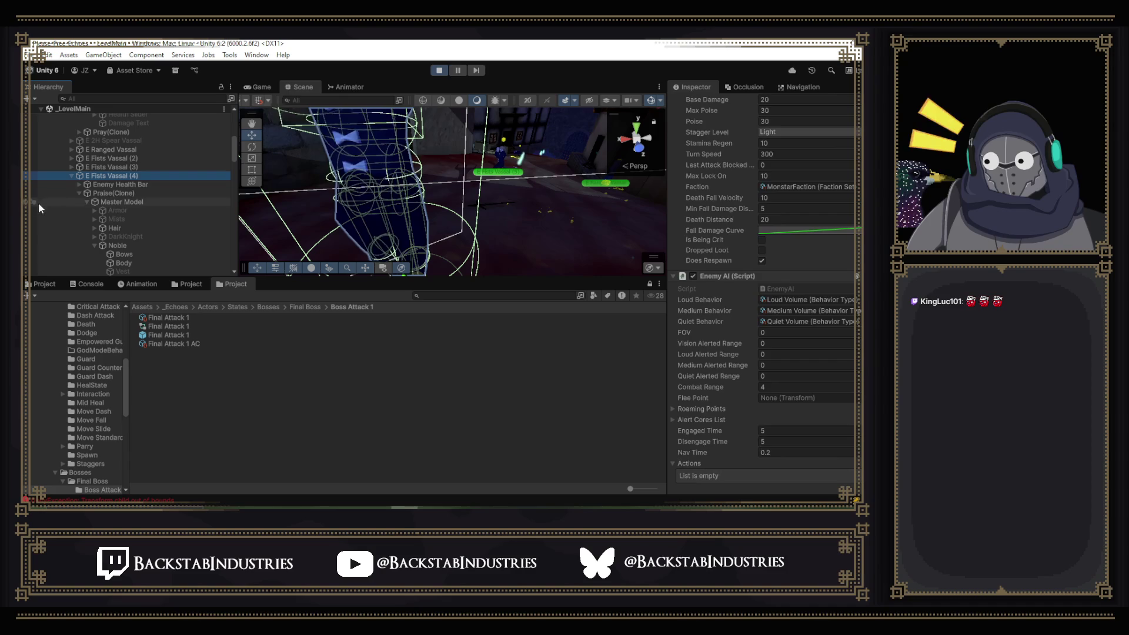
pyautogui.scroll(-10, 158, 194)
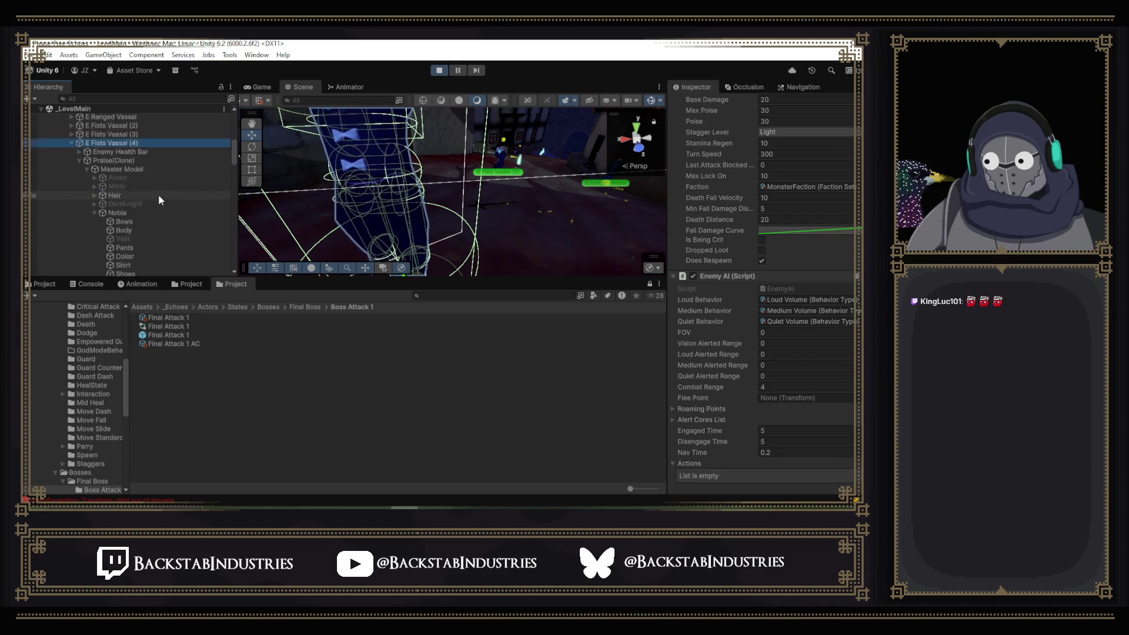
pyautogui.click(136, 146)
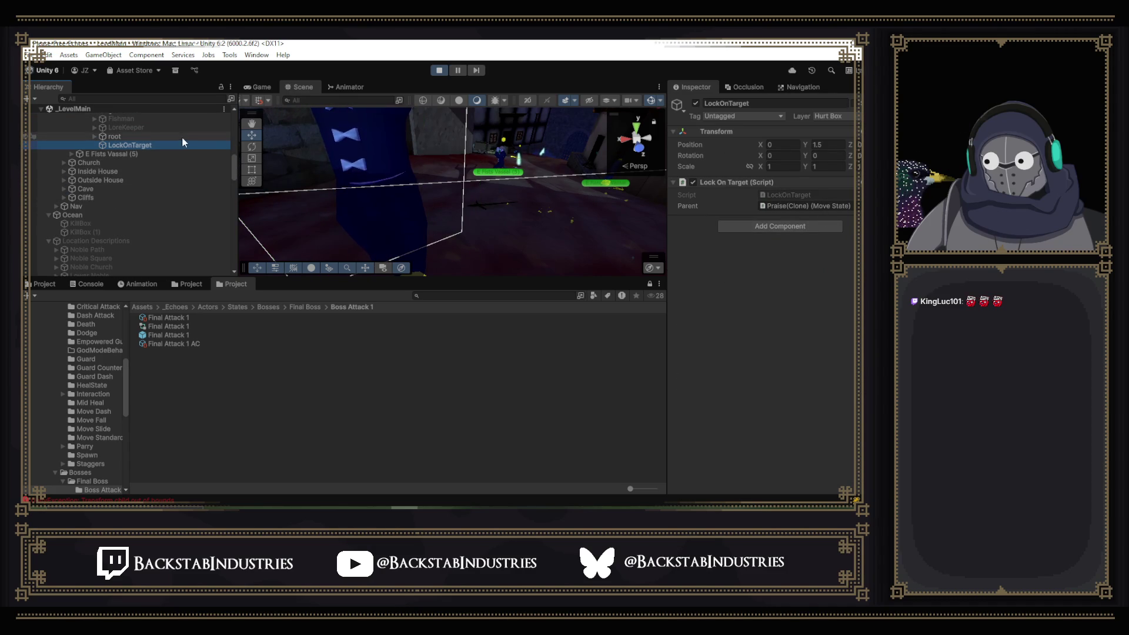
pyautogui.moveTo(295, 167); pyautogui.dragTo(332, 120)
# - Select the final boss in the scene and inspect its LockOnTarget object
pyautogui.click(375, 248)
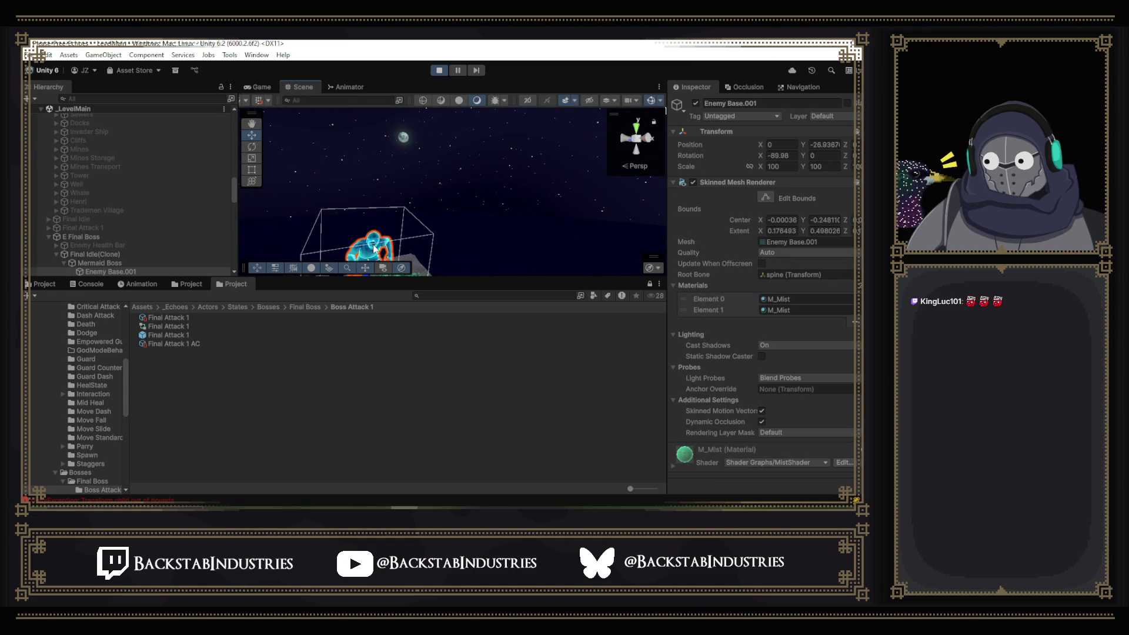
pyautogui.scroll(-5, 175, 220)
pyautogui.click(124, 193)
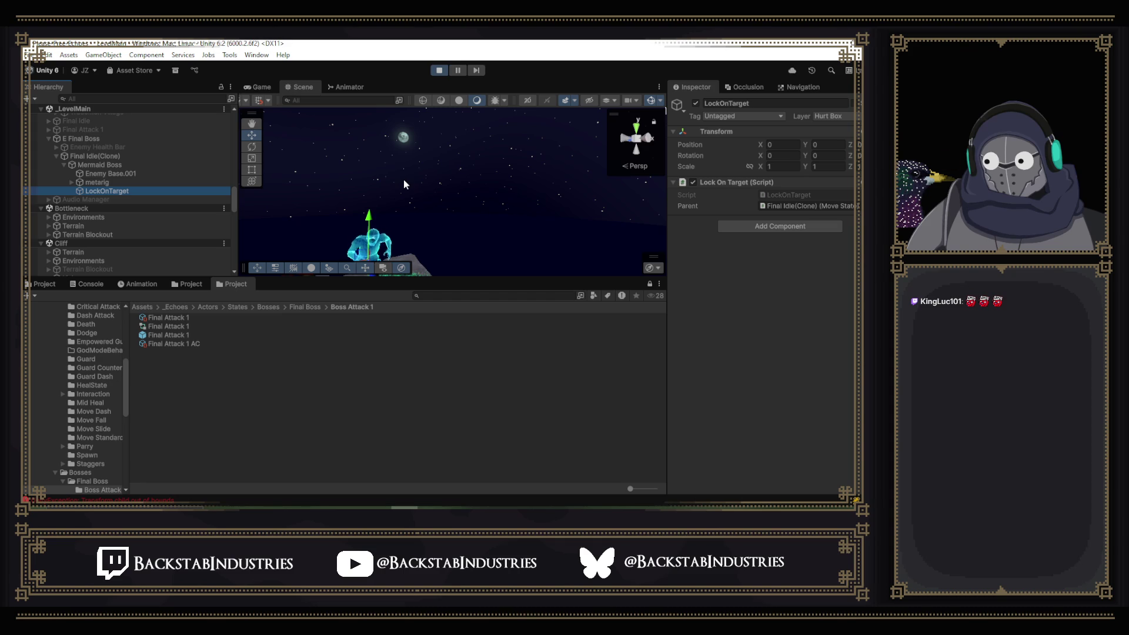
pyautogui.moveTo(529, 196)
pyautogui.mouseDown()
pyautogui.moveTo(513, 222)
pyautogui.moveTo(566, 243)
pyautogui.moveTo(641, 217)
pyautogui.mouseUp()
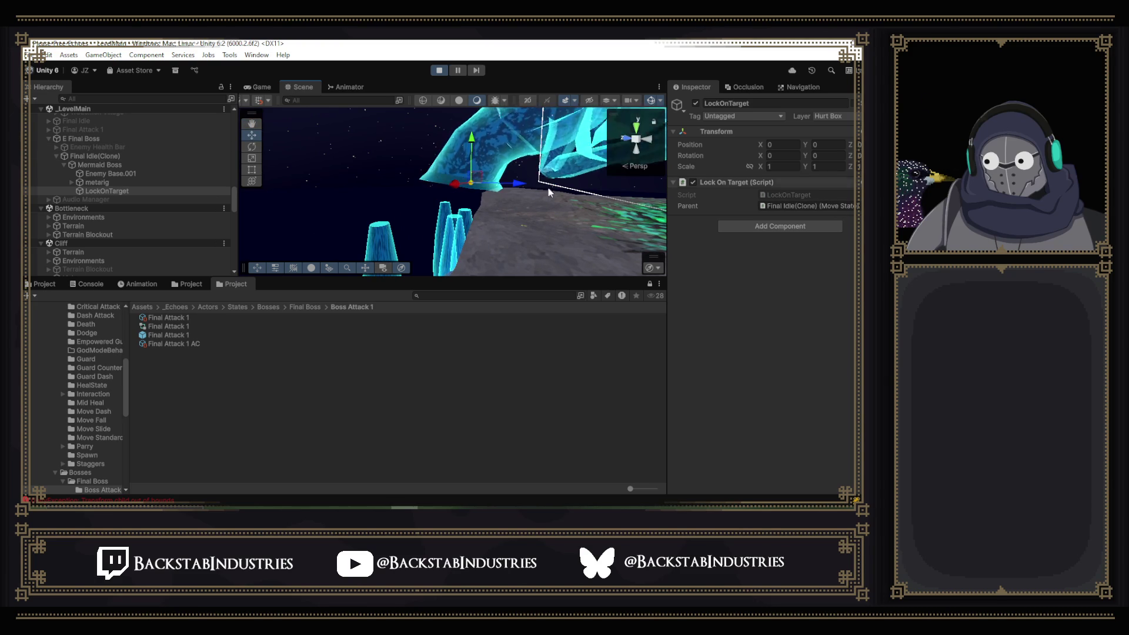
# - Expand the boss's metarig and select the spine bone to compare its position
pyautogui.click(127, 184)
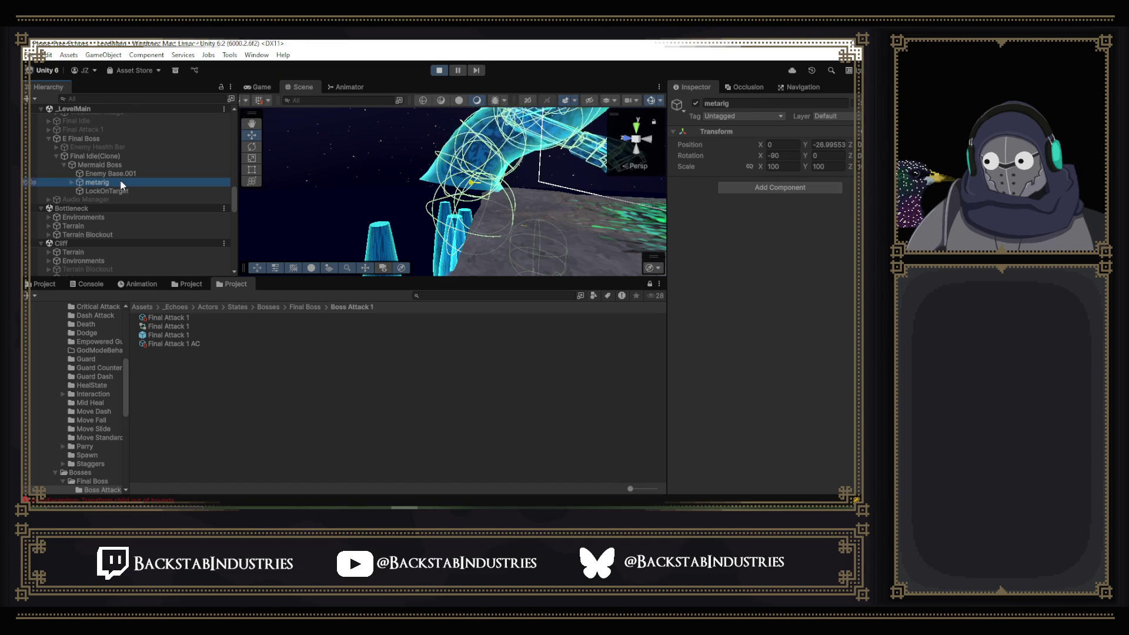
pyautogui.click(94, 171)
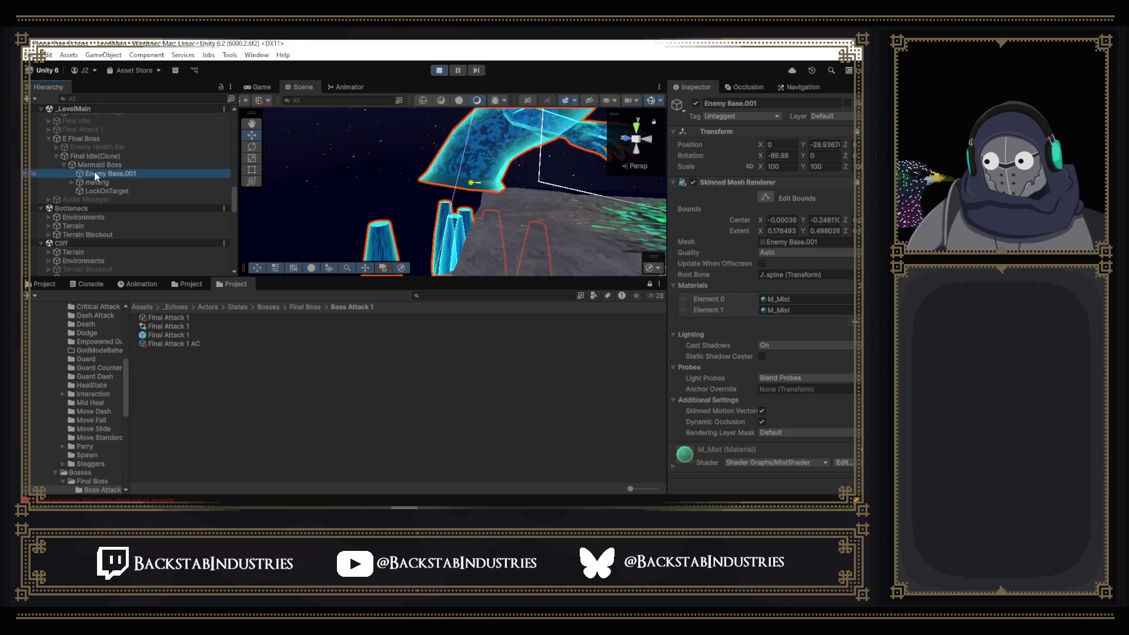
pyautogui.click(97, 177)
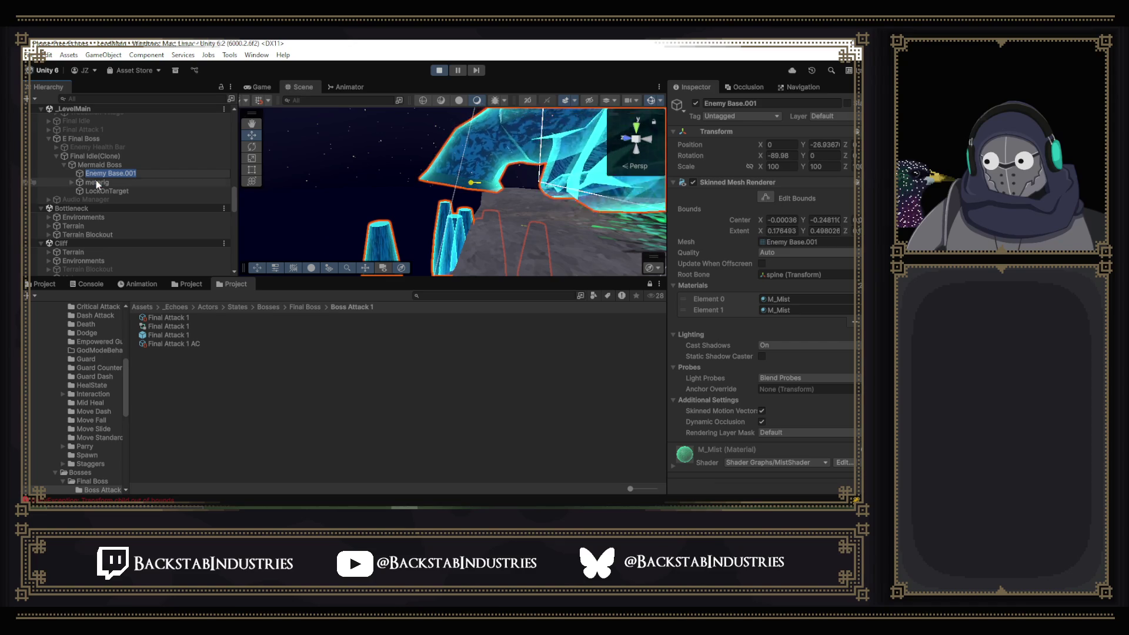
pyautogui.click(97, 183)
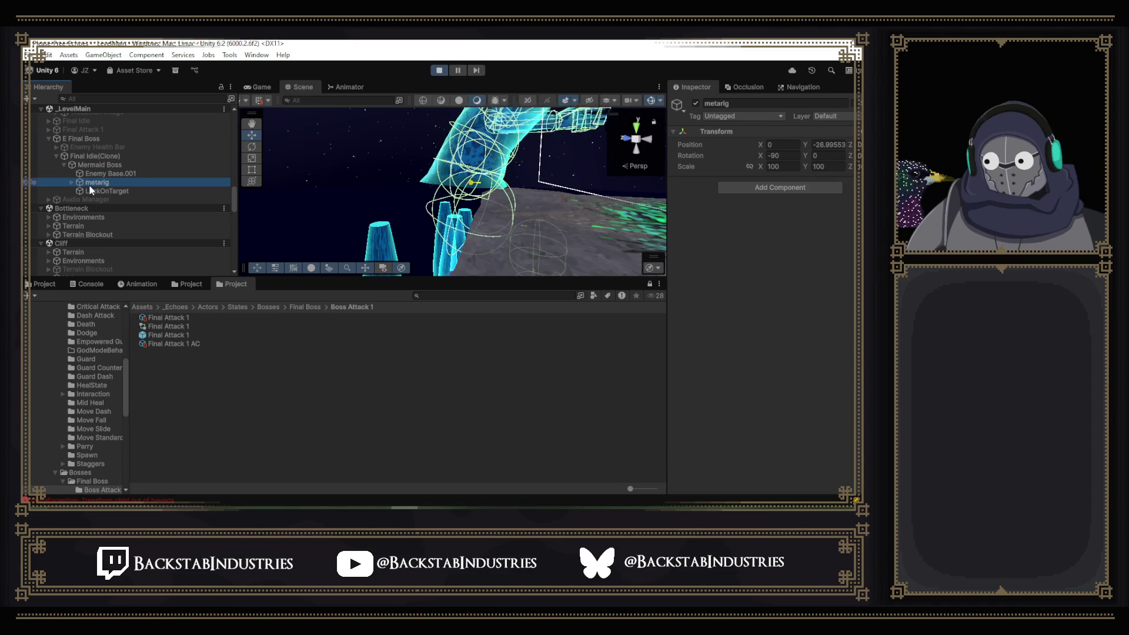
pyautogui.click(72, 182)
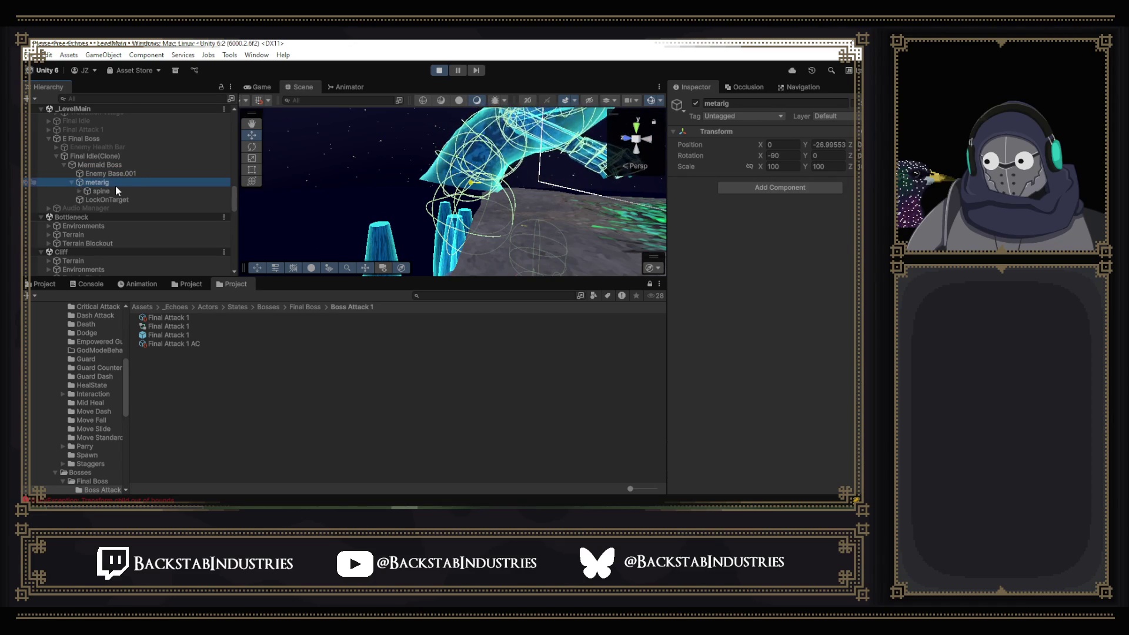
pyautogui.click(111, 190)
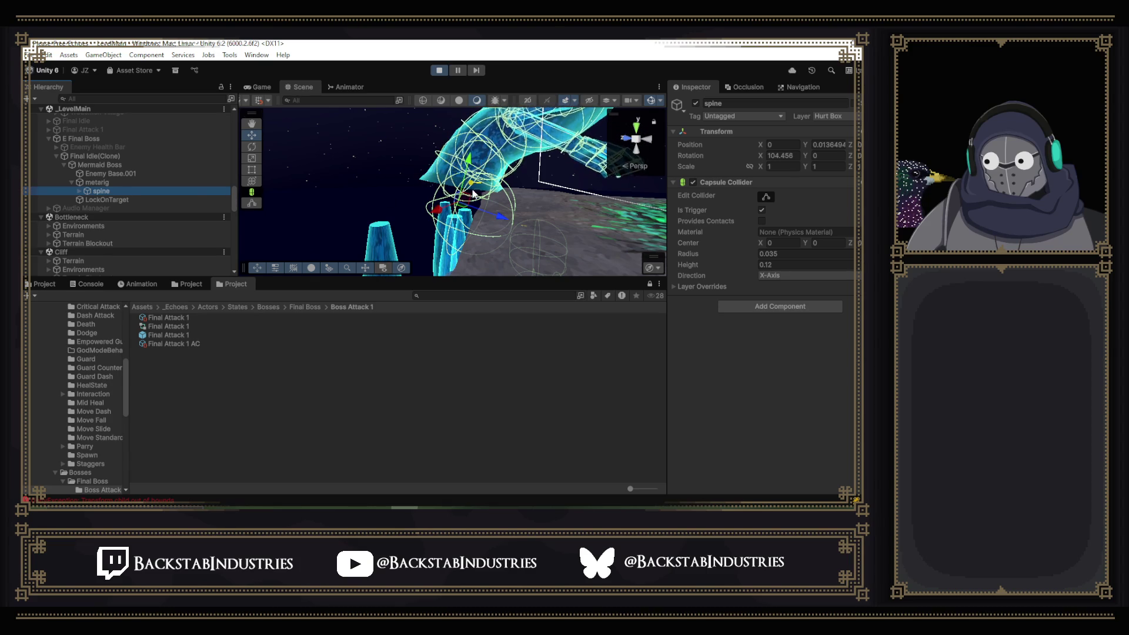
pyautogui.moveTo(470, 208)
pyautogui.mouseDown()
pyautogui.moveTo(565, 215)
pyautogui.moveTo(529, 191)
pyautogui.mouseUp()
# - Reselect the LockOnTarget, then select and frame E Final Boss, showing Health 1200/1200
pyautogui.click(97, 199)
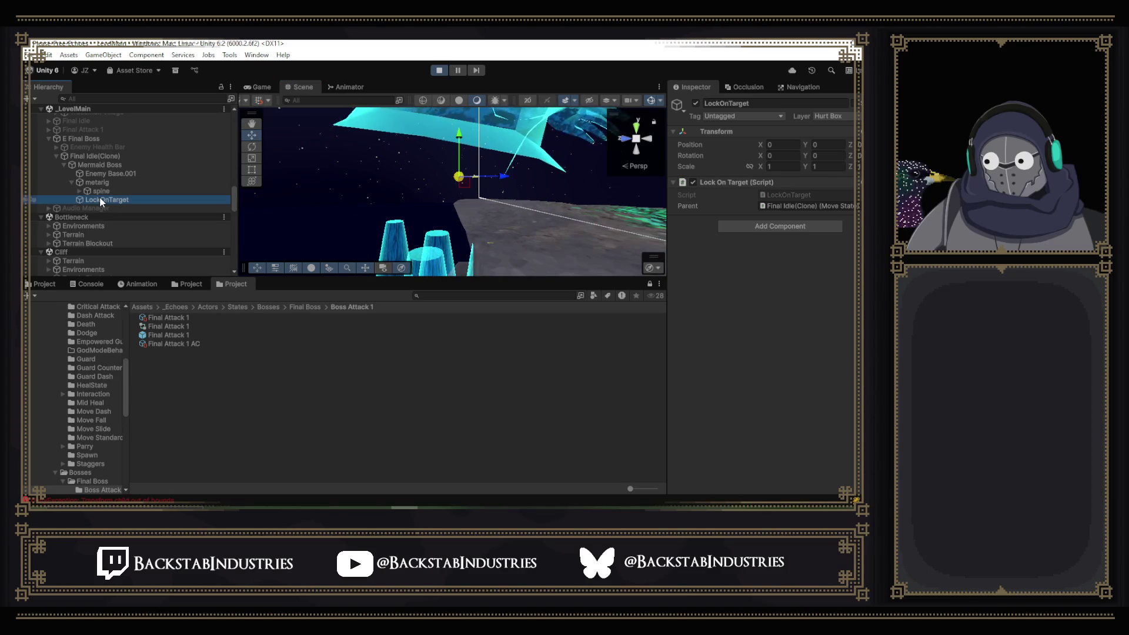
pyautogui.moveTo(566, 200)
pyautogui.mouseDown()
pyautogui.moveTo(315, 184)
pyautogui.moveTo(393, 178)
pyautogui.mouseUp()
pyautogui.click(136, 154)
pyautogui.click(109, 138)
pyautogui.doubleClick(110, 137)
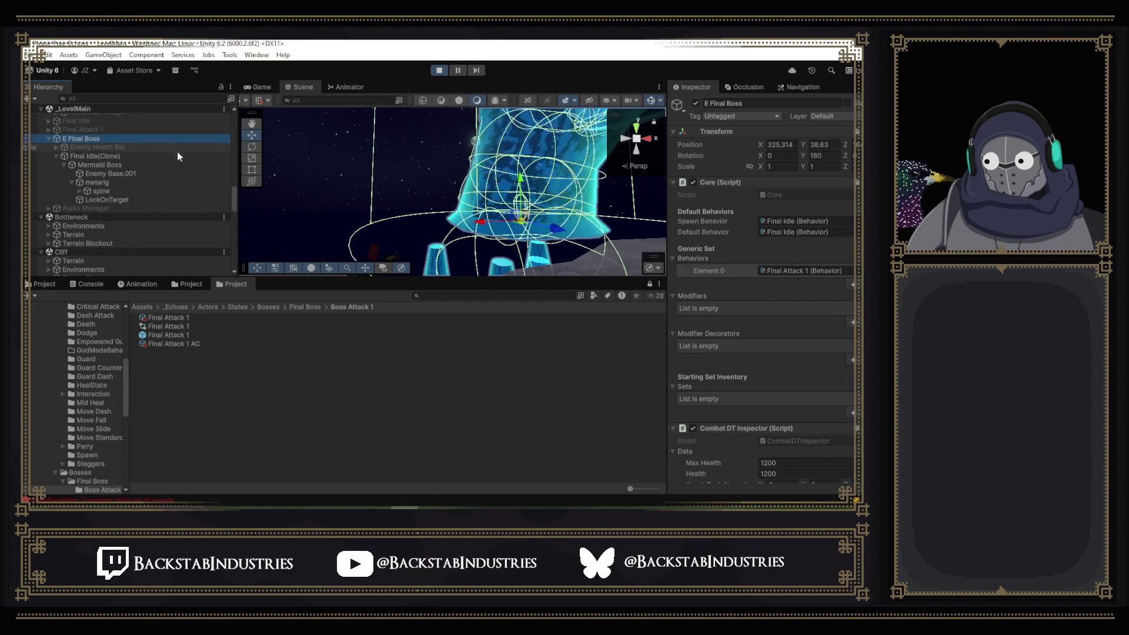
# - Find and select the E Fists Vassal (4) enemy in the Hierarchy
pyautogui.scroll(-10, 180, 181)
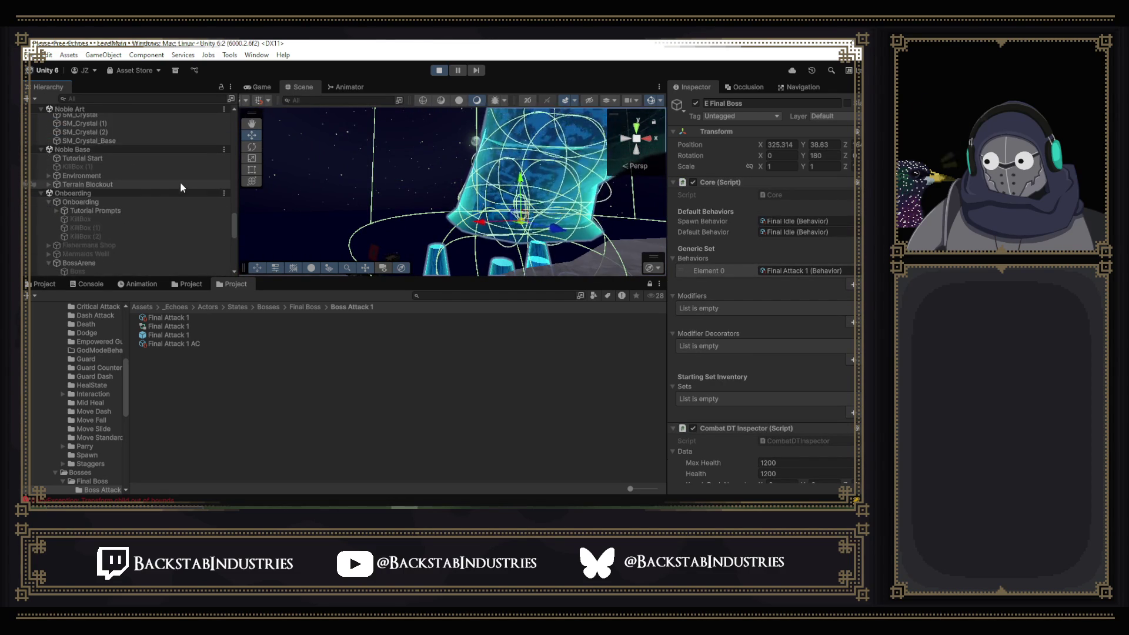
pyautogui.scroll(-3, 140, 189)
pyautogui.scroll(3, 135, 192)
pyautogui.scroll(10, 136, 193)
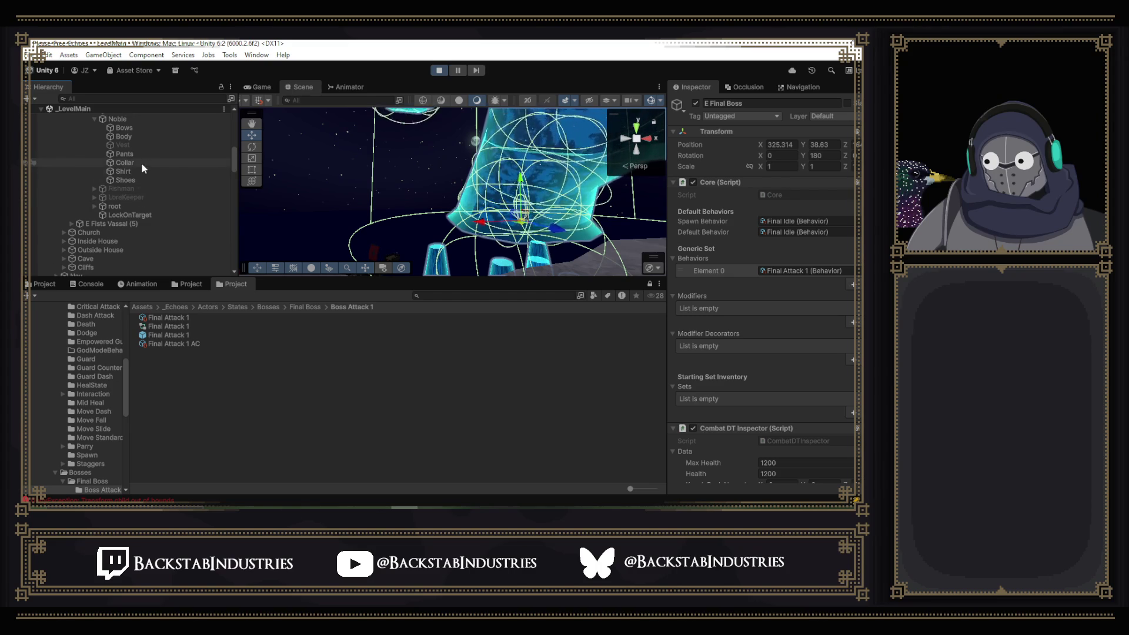
pyautogui.scroll(3, 141, 164)
pyautogui.click(114, 149)
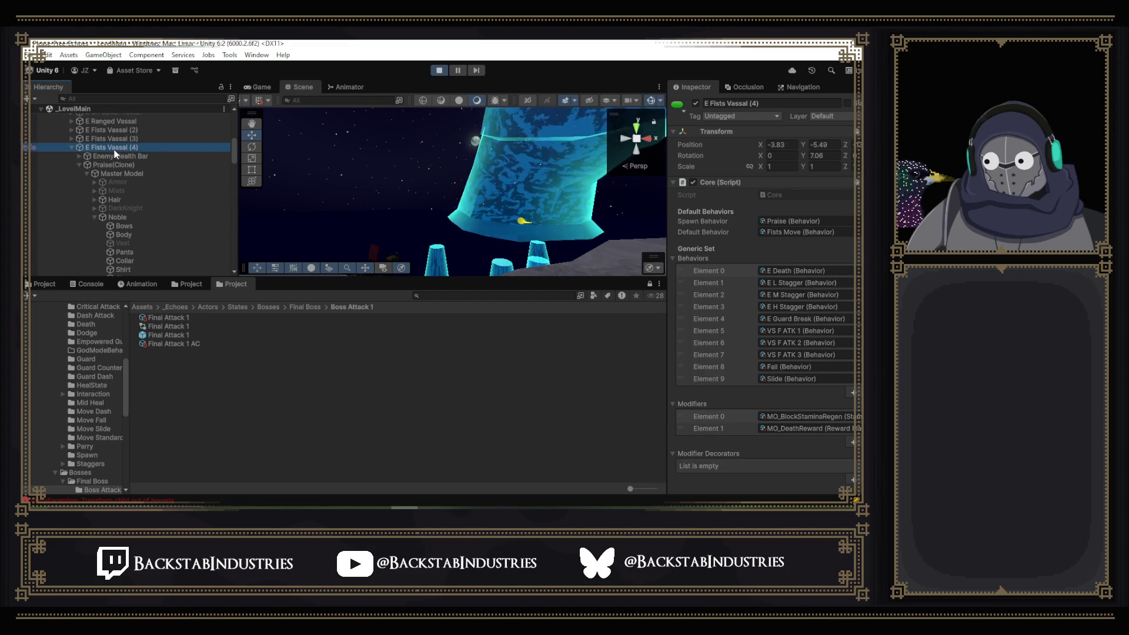
# - Check which layers its Praise(Clone) and Master Model children are on
pyautogui.scroll(-5, 126, 159)
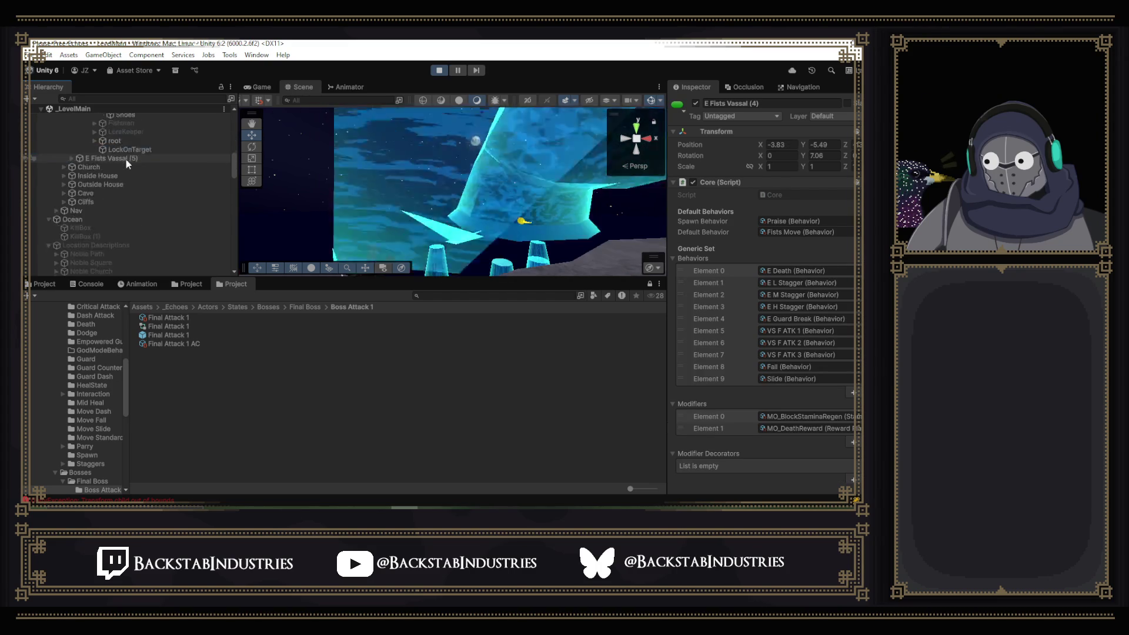
pyautogui.scroll(8, 128, 160)
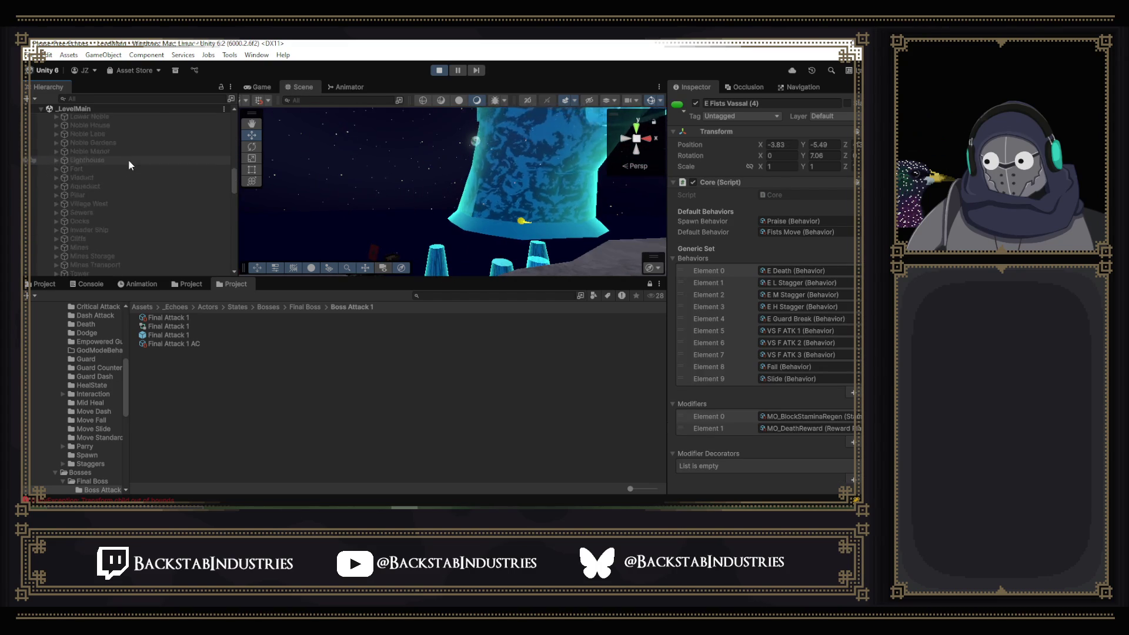
pyautogui.scroll(5, 126, 159)
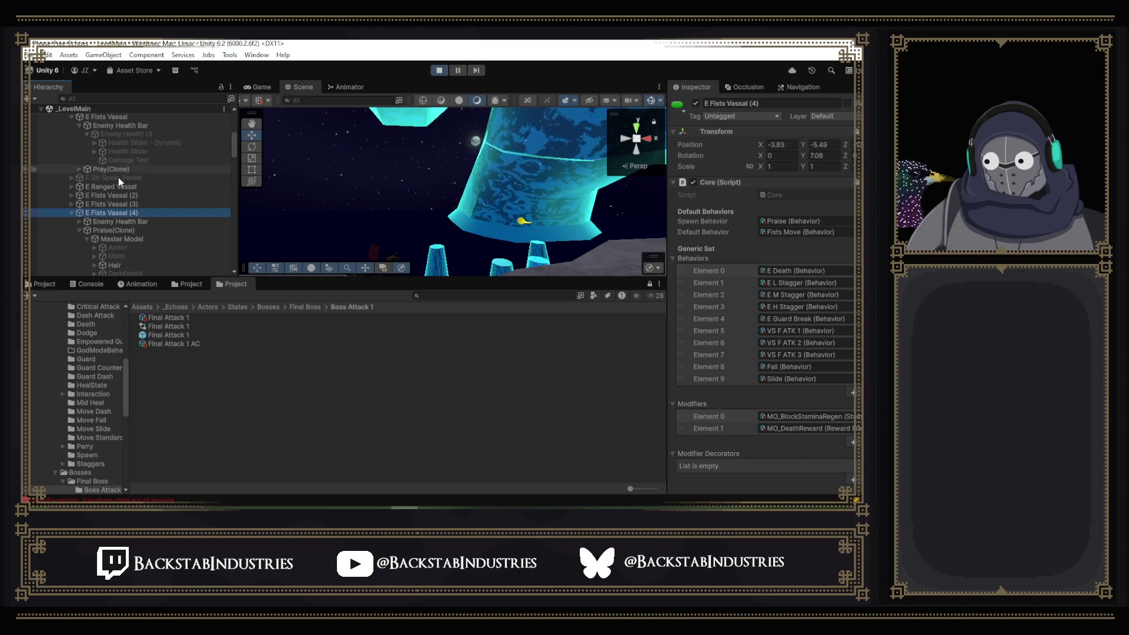
pyautogui.click(134, 230)
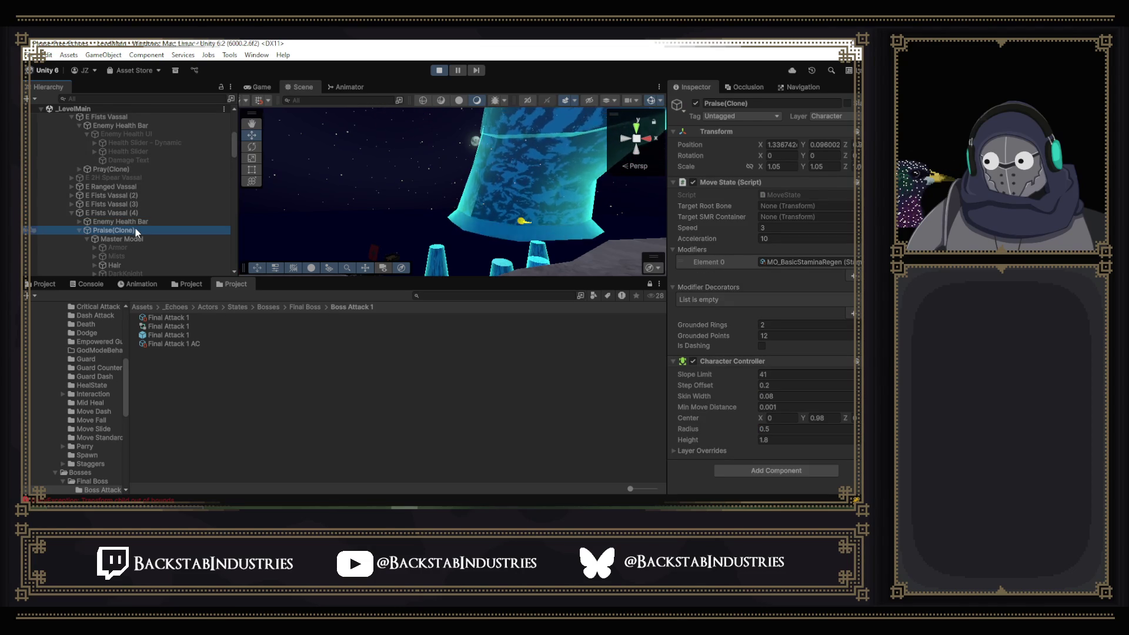
pyautogui.click(822, 118)
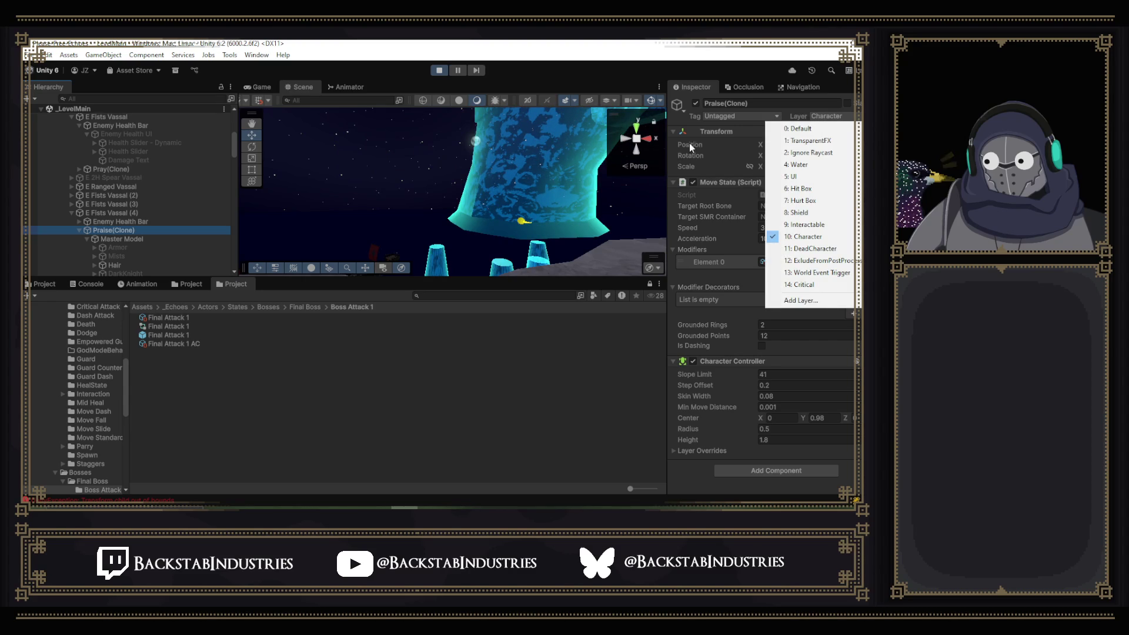
pyautogui.click(138, 238)
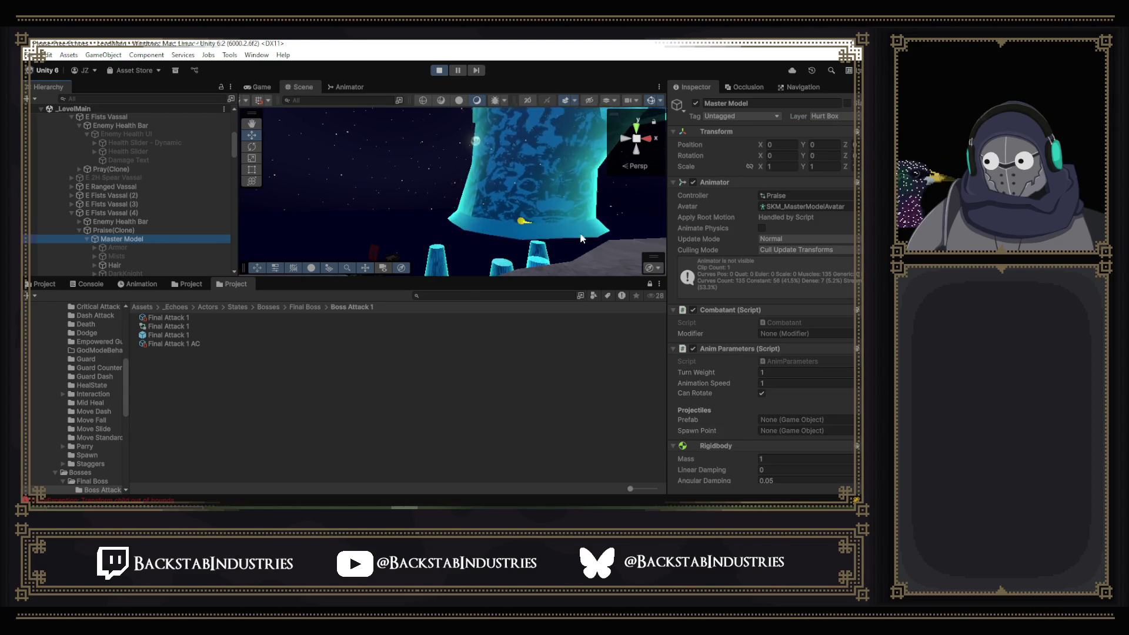
pyautogui.click(823, 117)
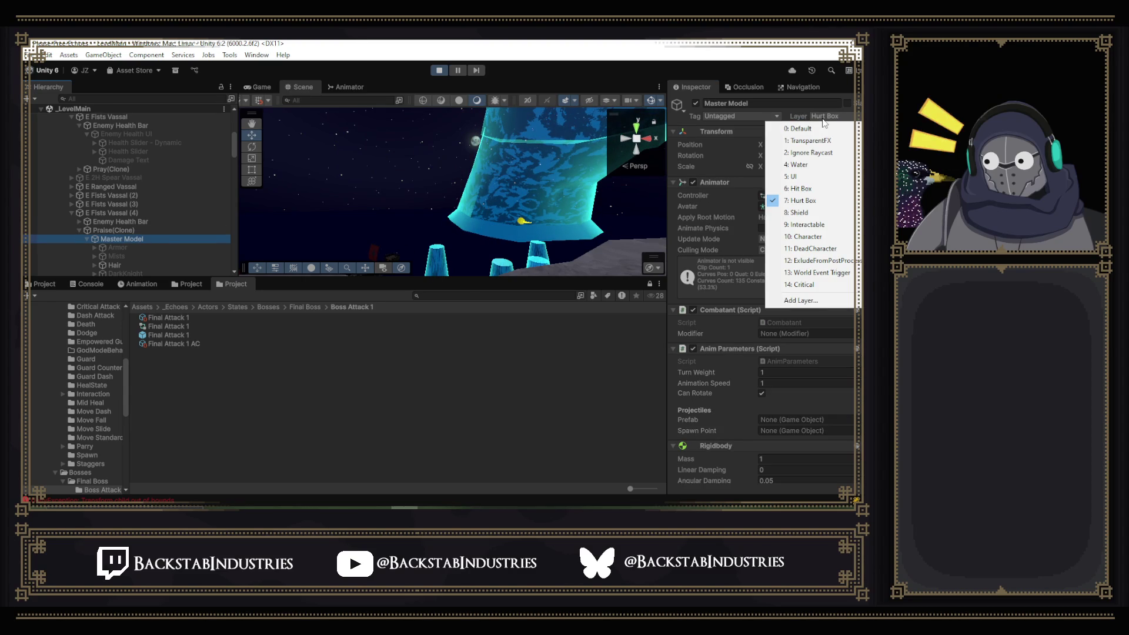
# - Glance at the Enemy Health Bar, then inspect LockOnTarget at Y 1.5 under Praise(Clone)
pyautogui.click(130, 238)
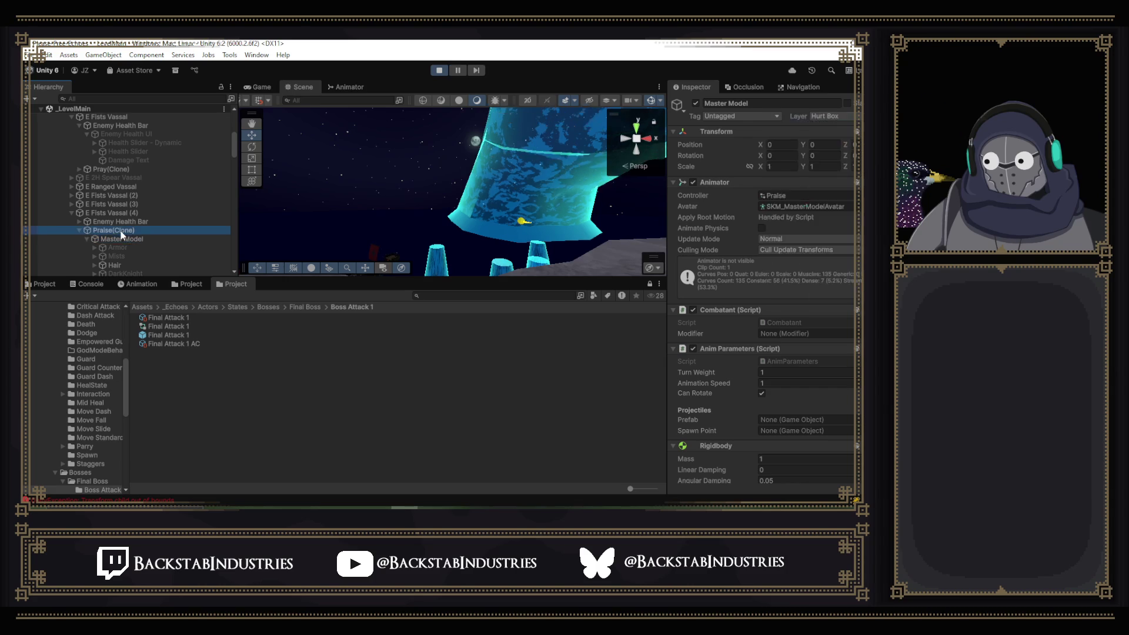
pyautogui.click(129, 221)
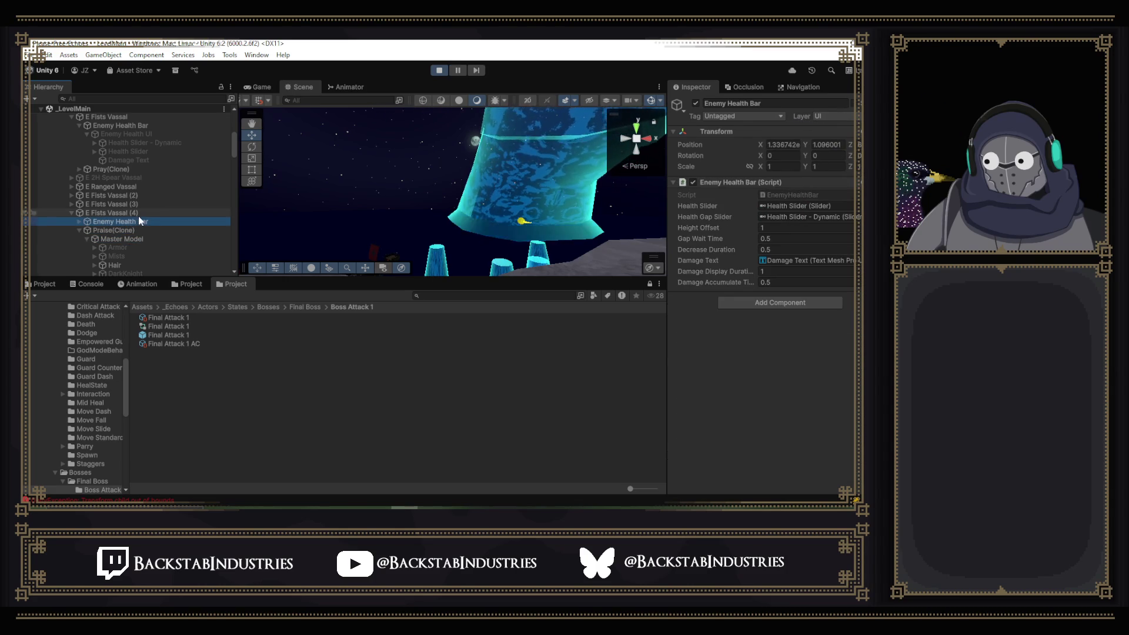
pyautogui.click(138, 214)
pyautogui.scroll(-5, 126, 214)
pyautogui.click(151, 215)
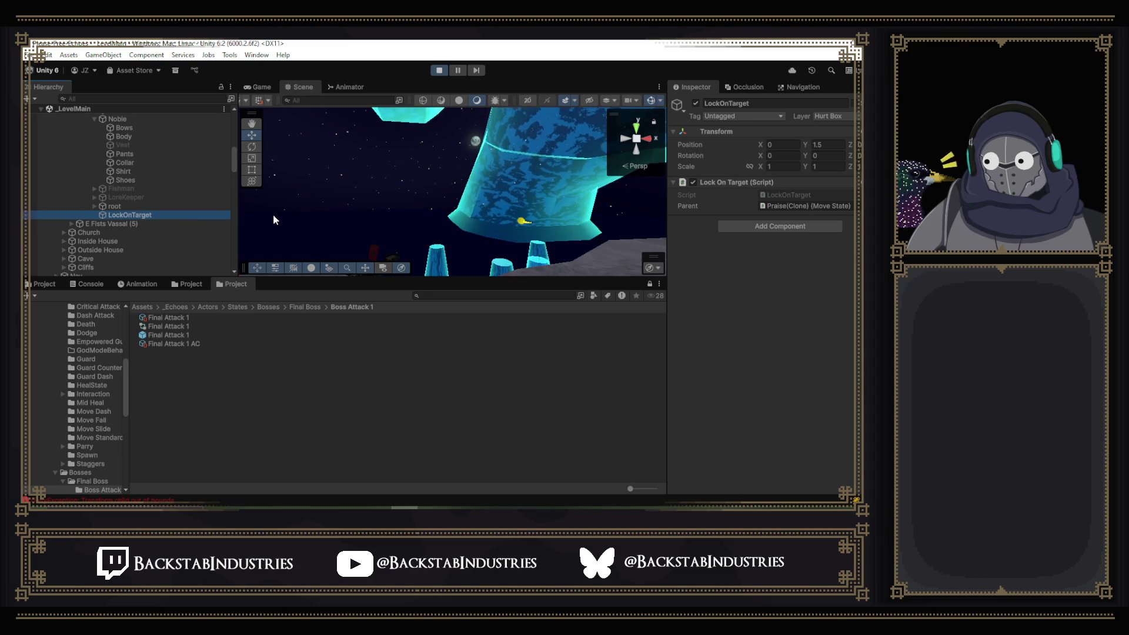
# - Browse the Noble Art Environment, Blockout and Noble Art Path groups in the Hierarchy
pyautogui.scroll(5, 133, 226)
pyautogui.scroll(-5, 132, 226)
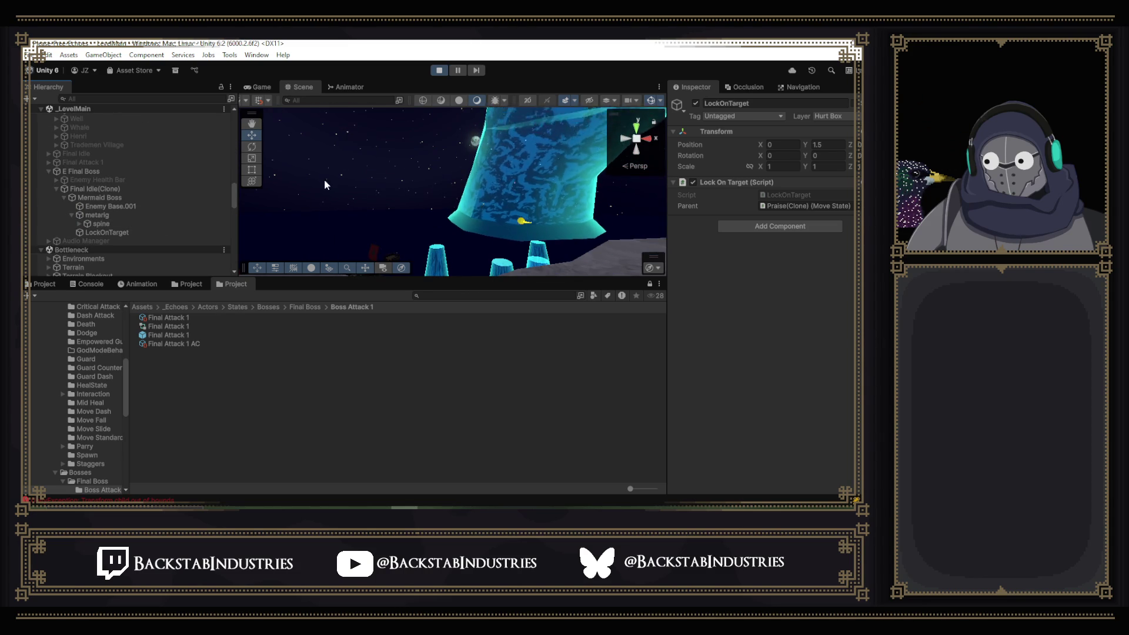
pyautogui.scroll(-10, 158, 194)
pyautogui.scroll(5, 157, 194)
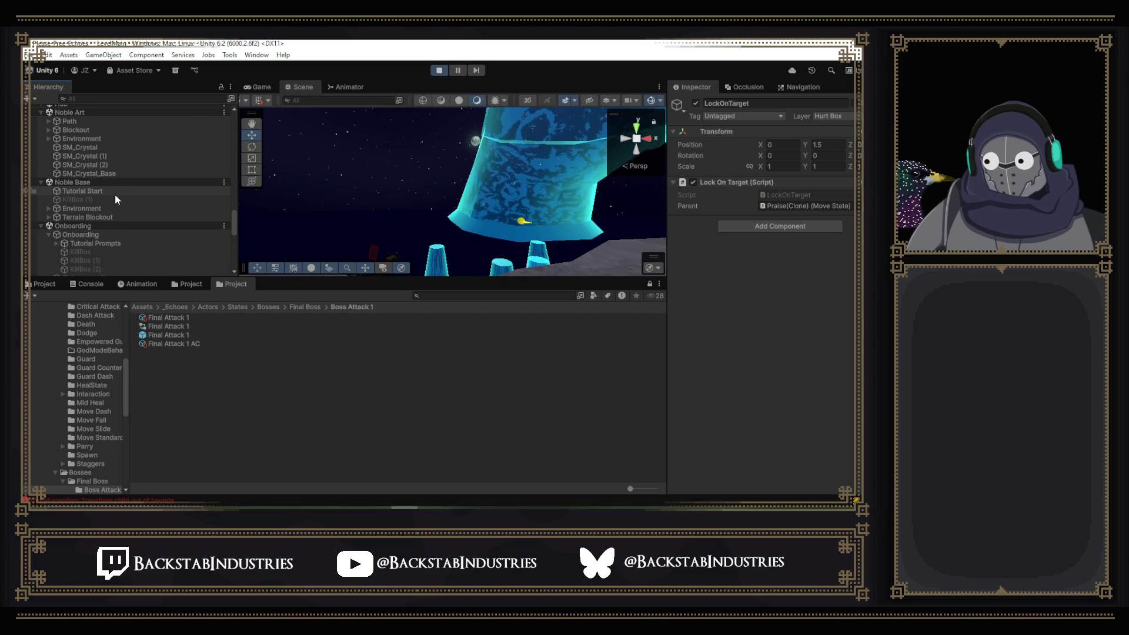
pyautogui.scroll(3, 115, 194)
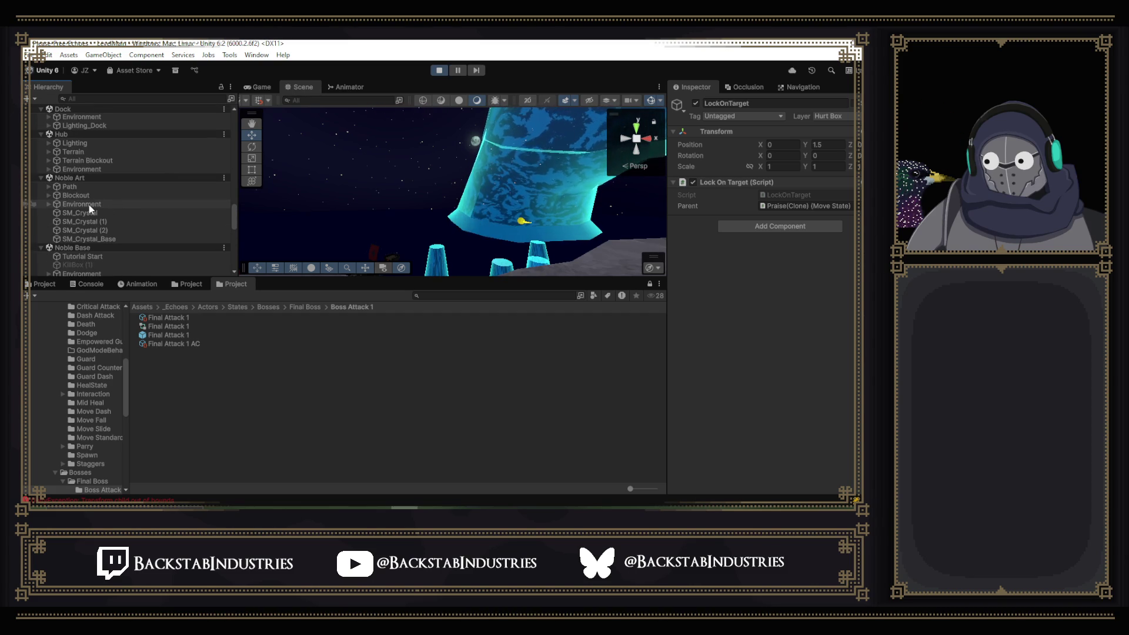
pyautogui.click(90, 205)
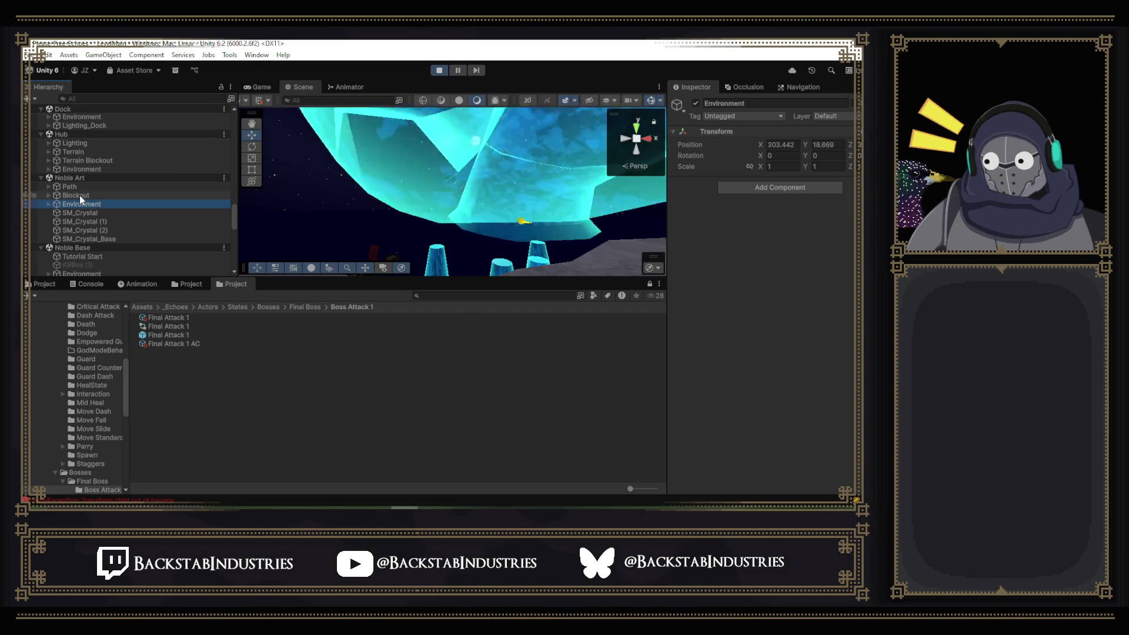
pyautogui.doubleClick(80, 195)
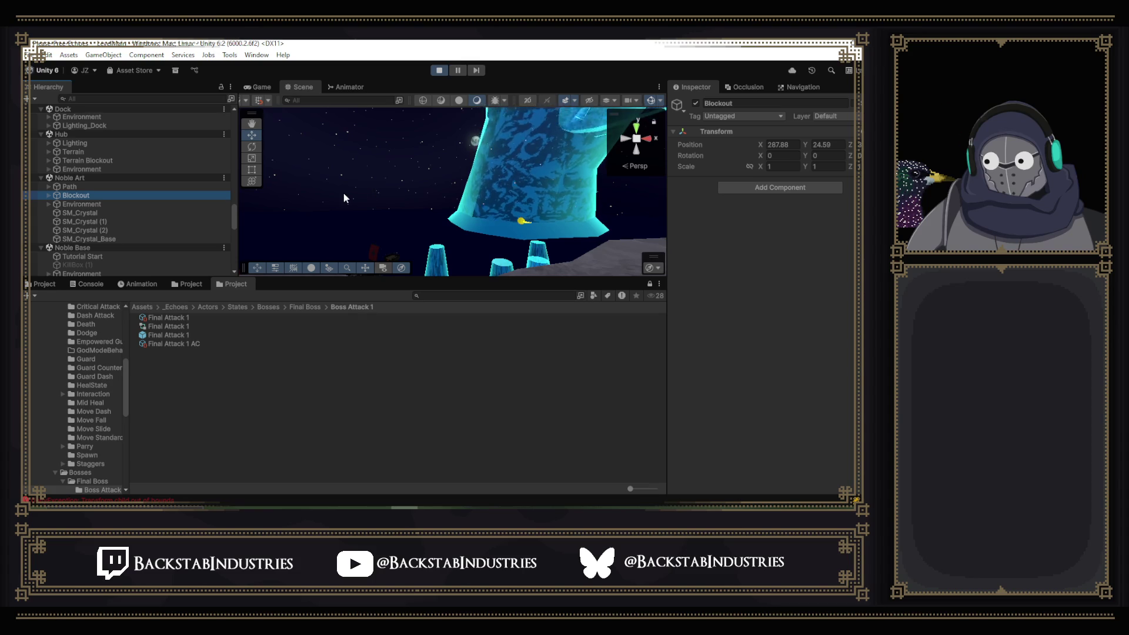
pyautogui.click(112, 187)
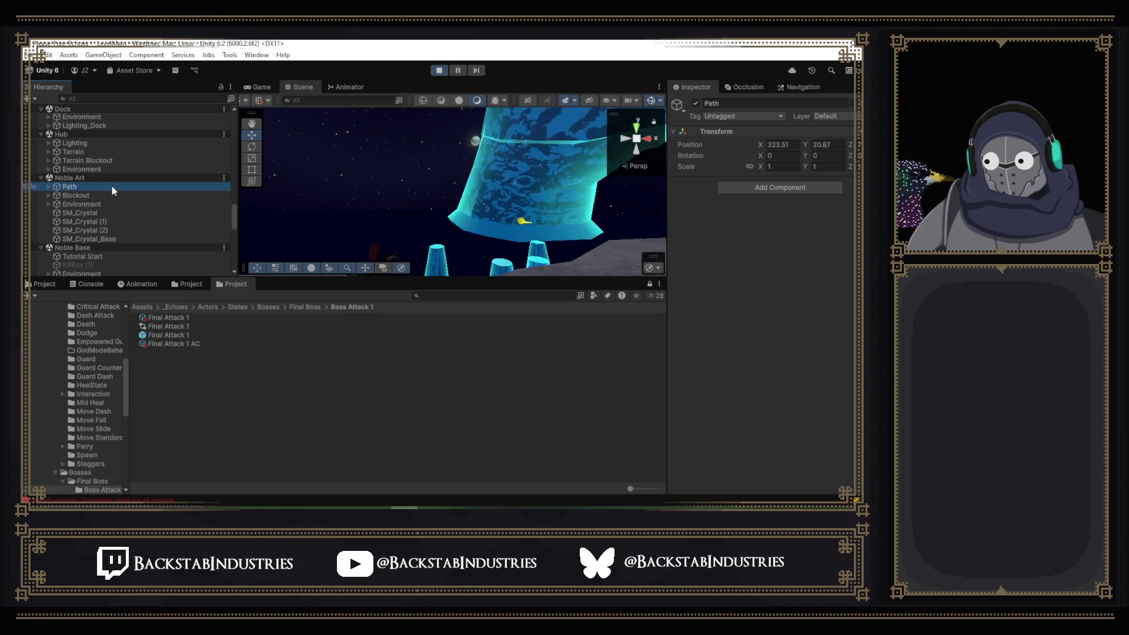
pyautogui.hotkey('ctrl', 'a')
# - Select the boss Arena in the scene and frame it with F
pyautogui.moveTo(509, 188)
pyautogui.mouseDown()
pyautogui.moveTo(668, 214)
pyautogui.moveTo(449, 207)
pyautogui.mouseUp()
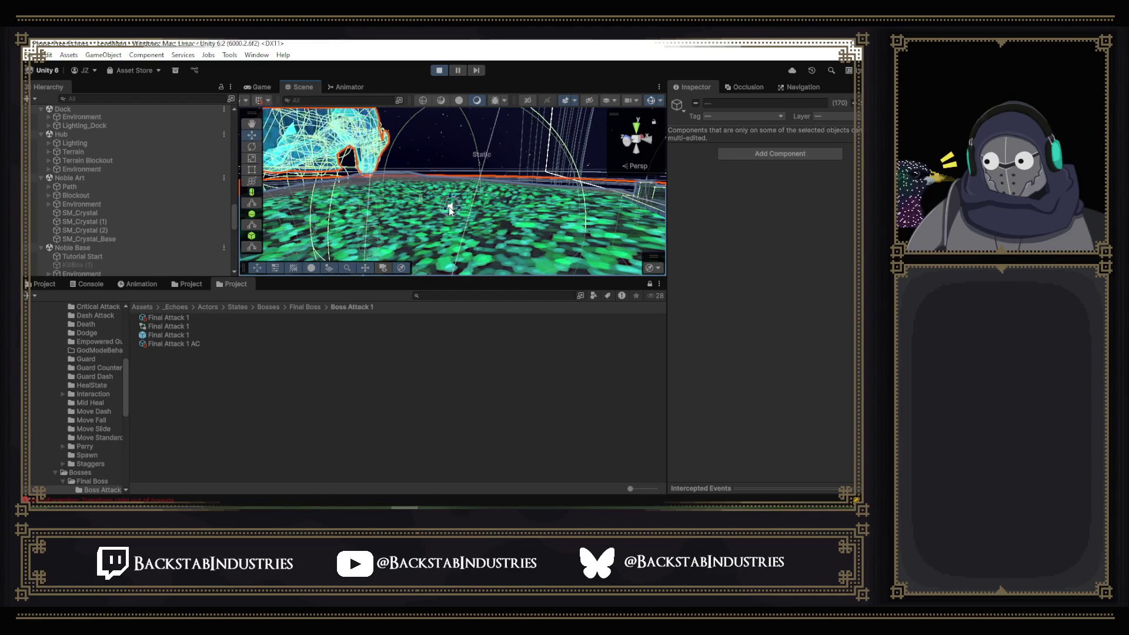
pyautogui.click(450, 206)
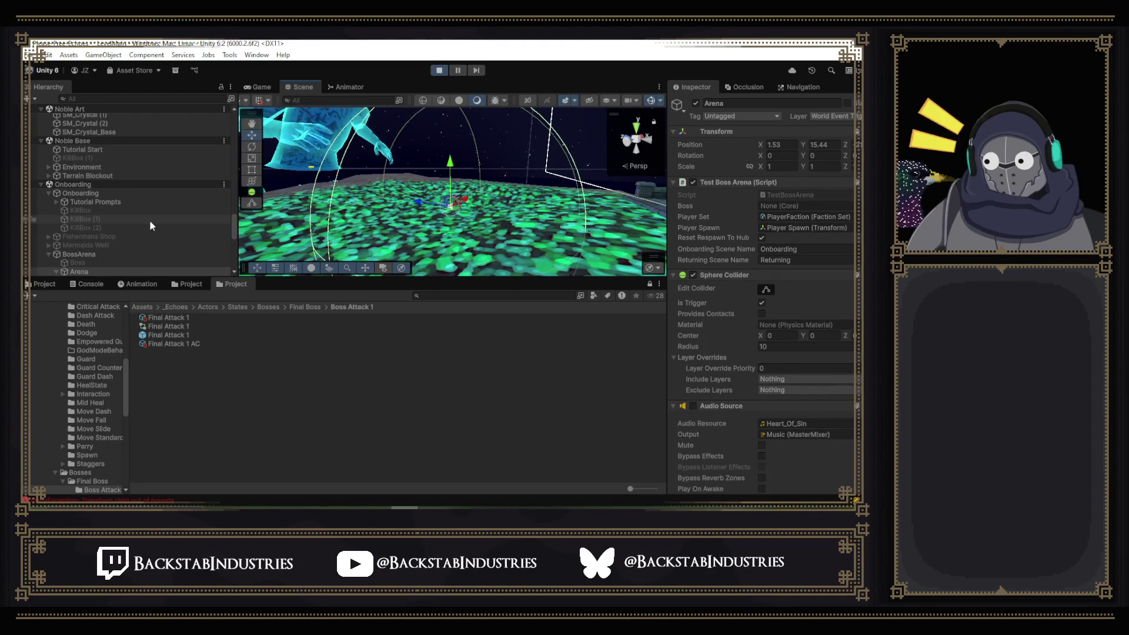
pyautogui.scroll(-3, 149, 220)
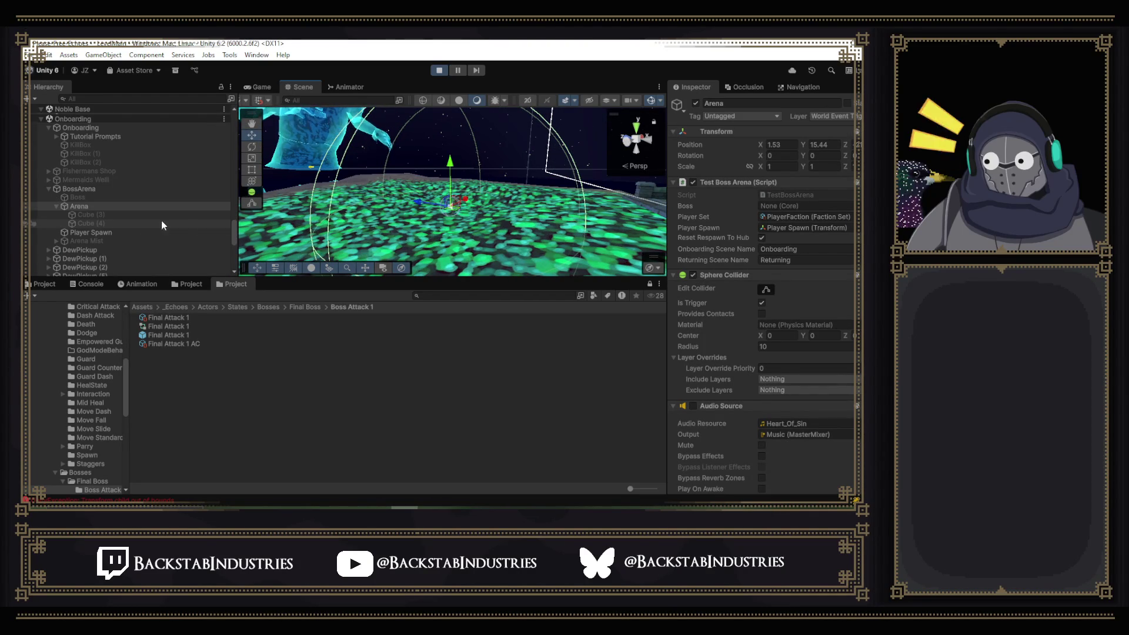
pyautogui.press('f')
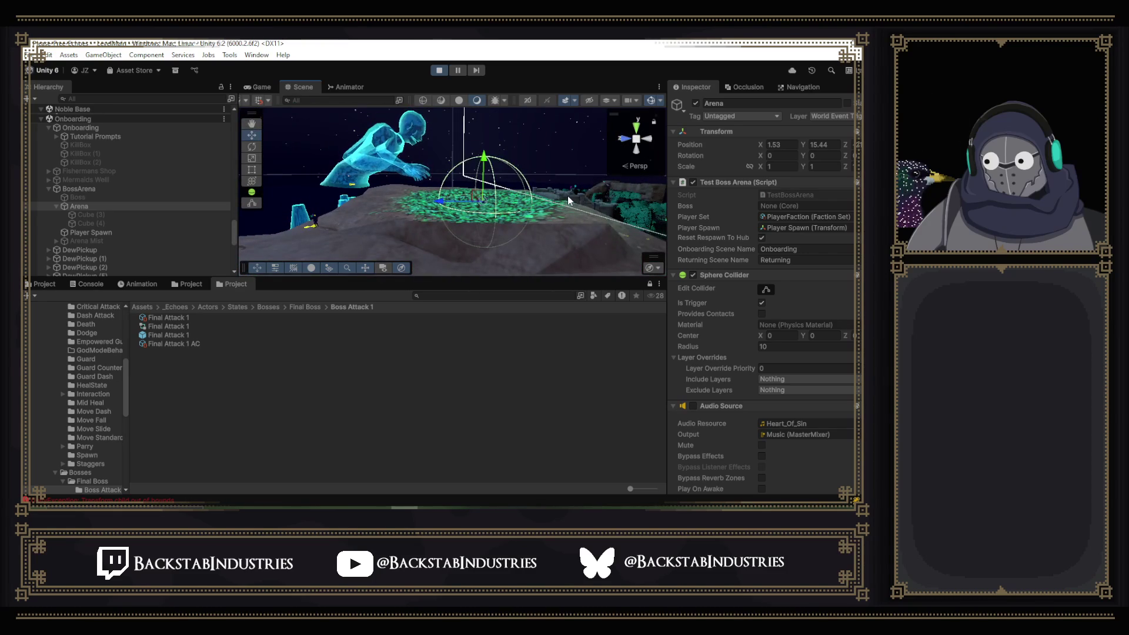
# - Orbit the Scene view around the arena, the buildings and the island
pyautogui.hotkey('ctrl', 'a')
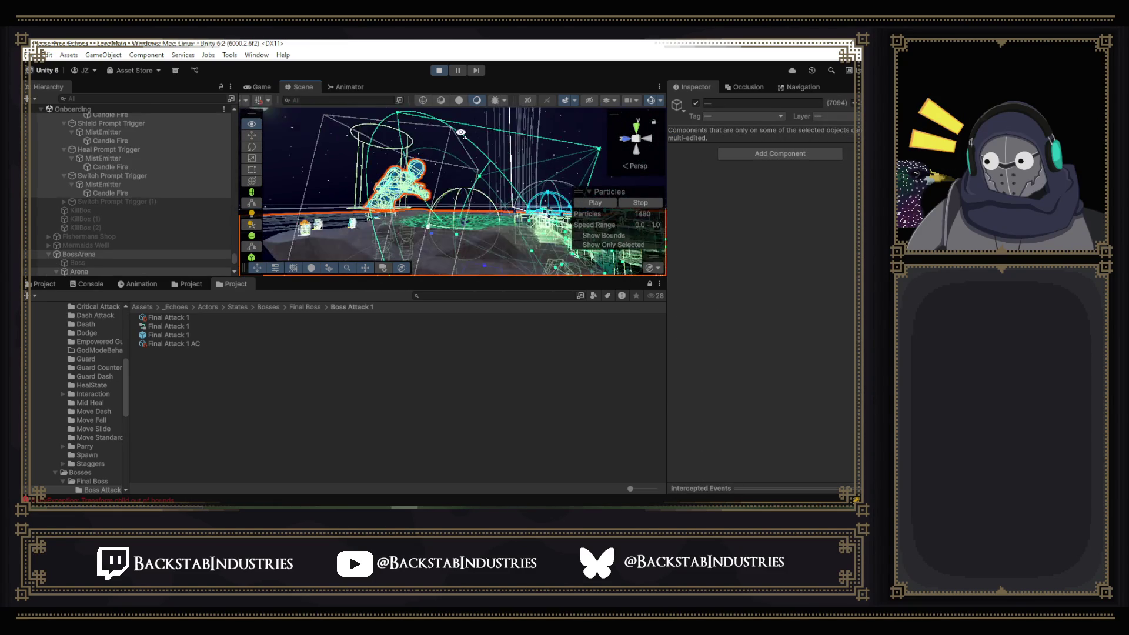
pyautogui.moveTo(456, 133)
pyautogui.mouseDown()
pyautogui.moveTo(404, 154)
pyautogui.moveTo(342, 144)
pyautogui.moveTo(345, 165)
pyautogui.mouseUp()
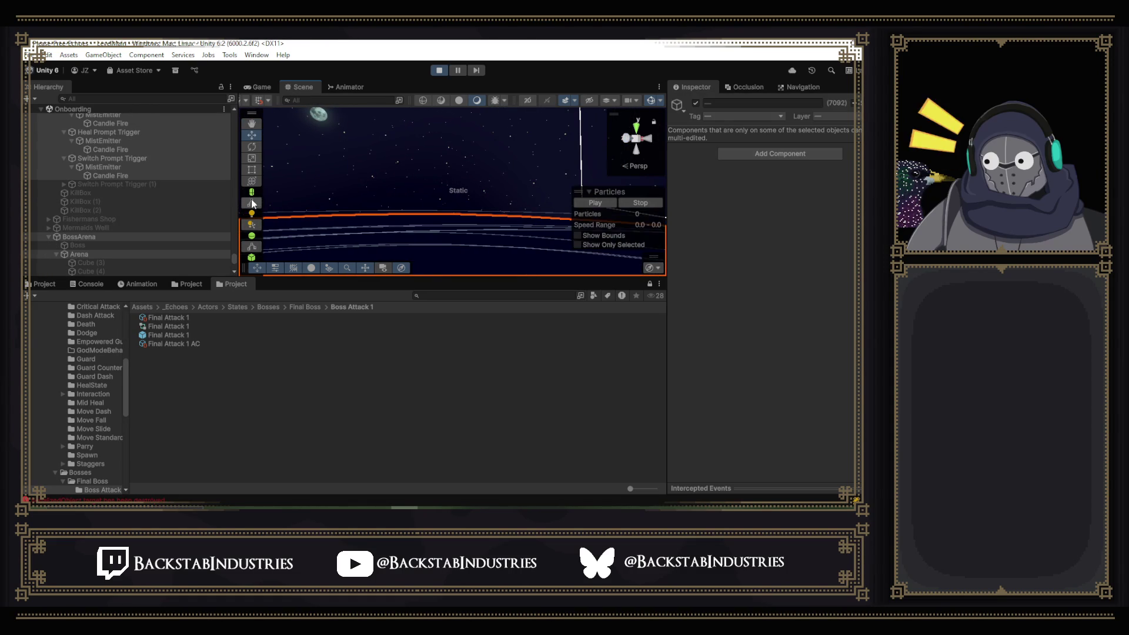
pyautogui.moveTo(467, 211); pyautogui.dragTo(421, 210)
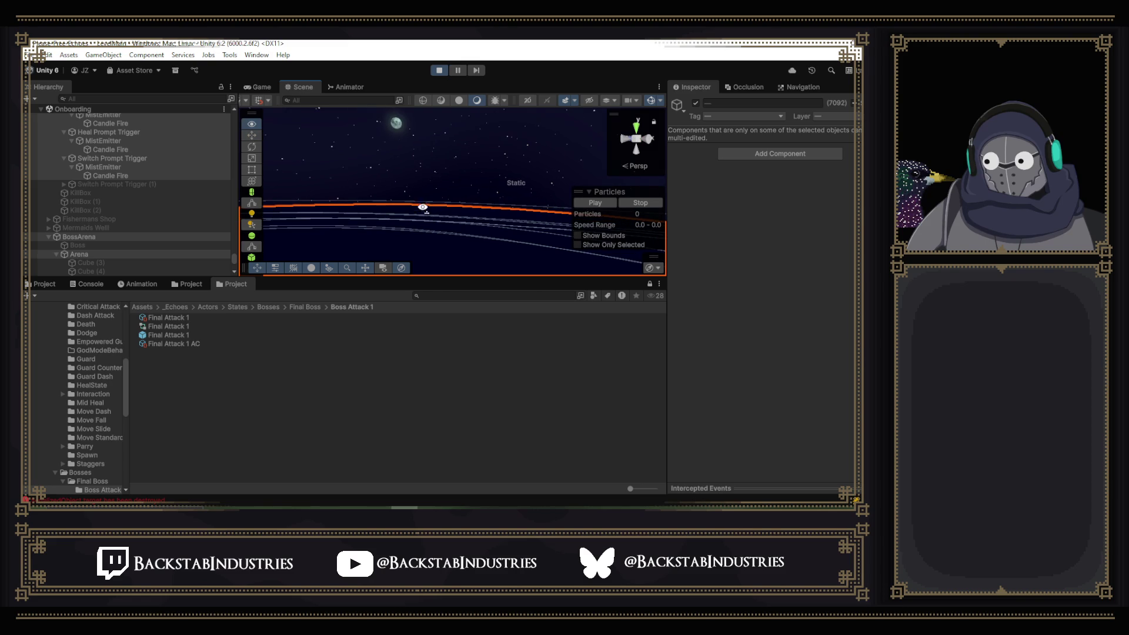
pyautogui.click(295, 213)
pyautogui.moveTo(295, 213)
pyautogui.mouseDown()
pyautogui.moveTo(664, 263)
pyautogui.moveTo(734, 249)
pyautogui.moveTo(774, 256)
pyautogui.moveTo(812, 285)
pyautogui.moveTo(829, 261)
pyautogui.mouseUp()
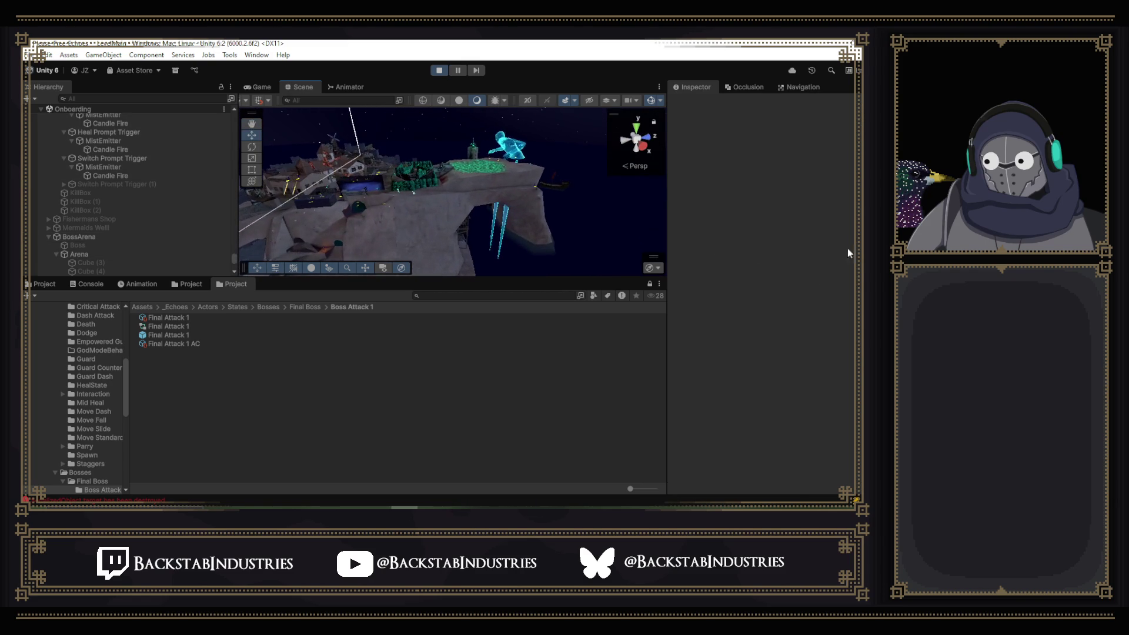
pyautogui.hotkey('ctrl', 'a')
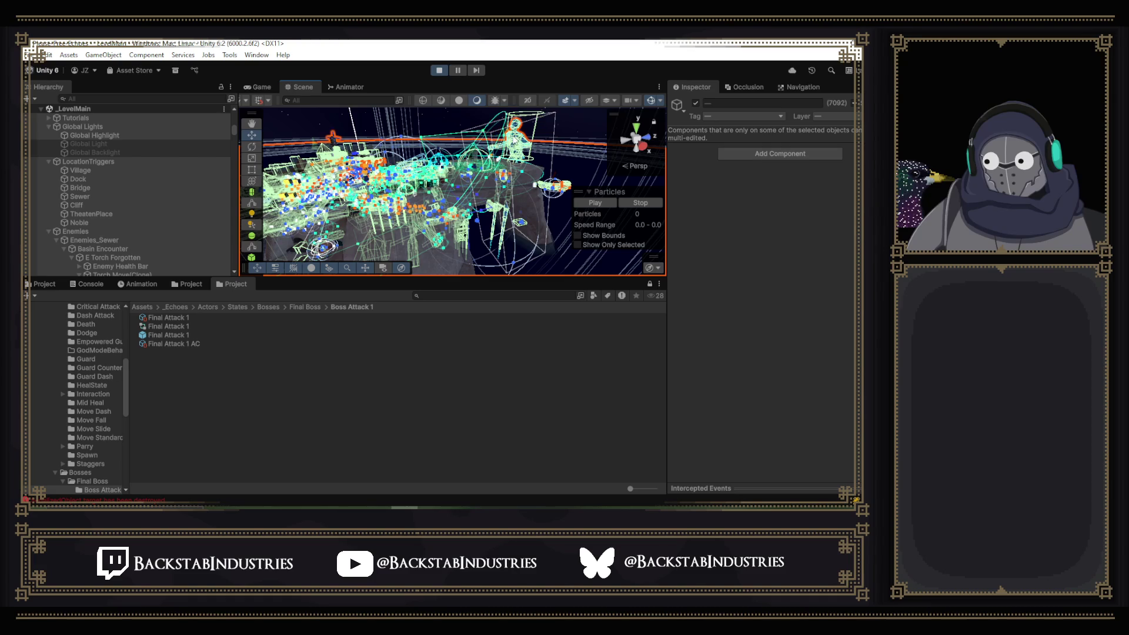
# - Locate and select the blue boss creature's mesh in the Scene view
pyautogui.click(578, 119)
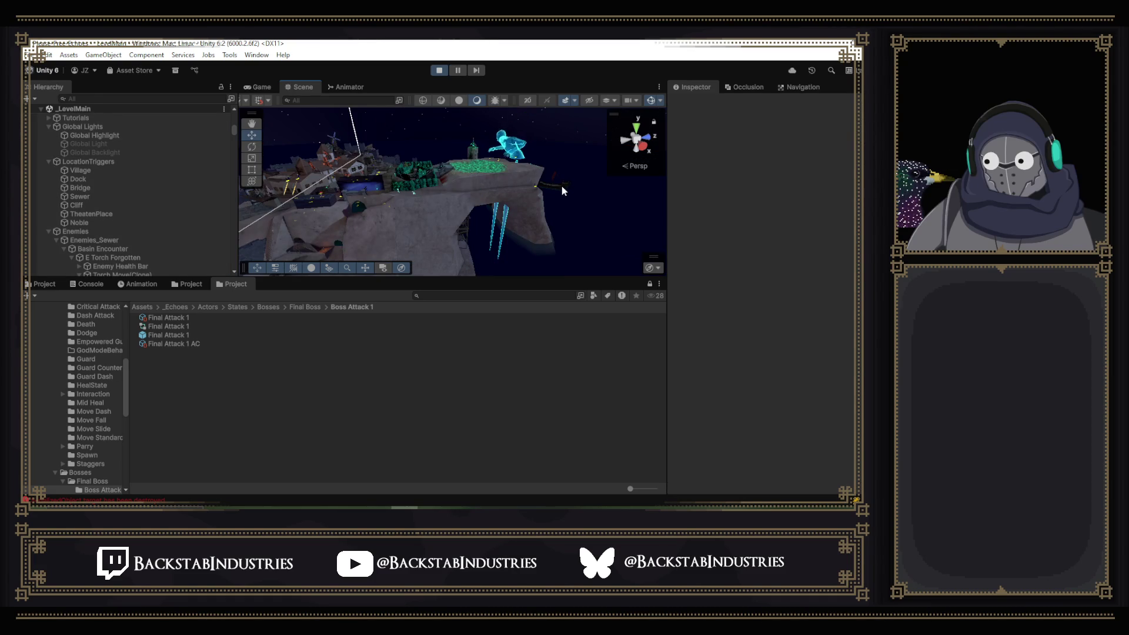
pyautogui.click(562, 187)
pyautogui.moveTo(520, 202)
pyautogui.mouseDown()
pyautogui.moveTo(568, 202)
pyautogui.moveTo(495, 195)
pyautogui.moveTo(554, 210)
pyautogui.moveTo(540, 187)
pyautogui.moveTo(590, 154)
pyautogui.moveTo(512, 241)
pyautogui.mouseUp()
pyautogui.click(506, 246)
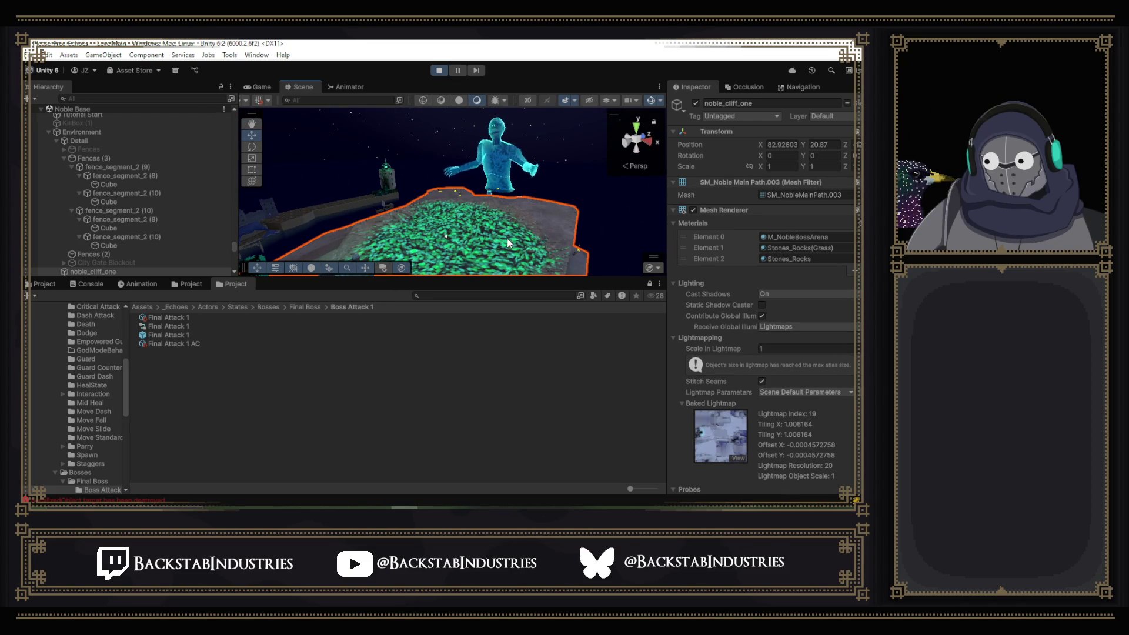
pyautogui.click(510, 170)
pyautogui.moveTo(510, 171); pyautogui.dragTo(554, 203)
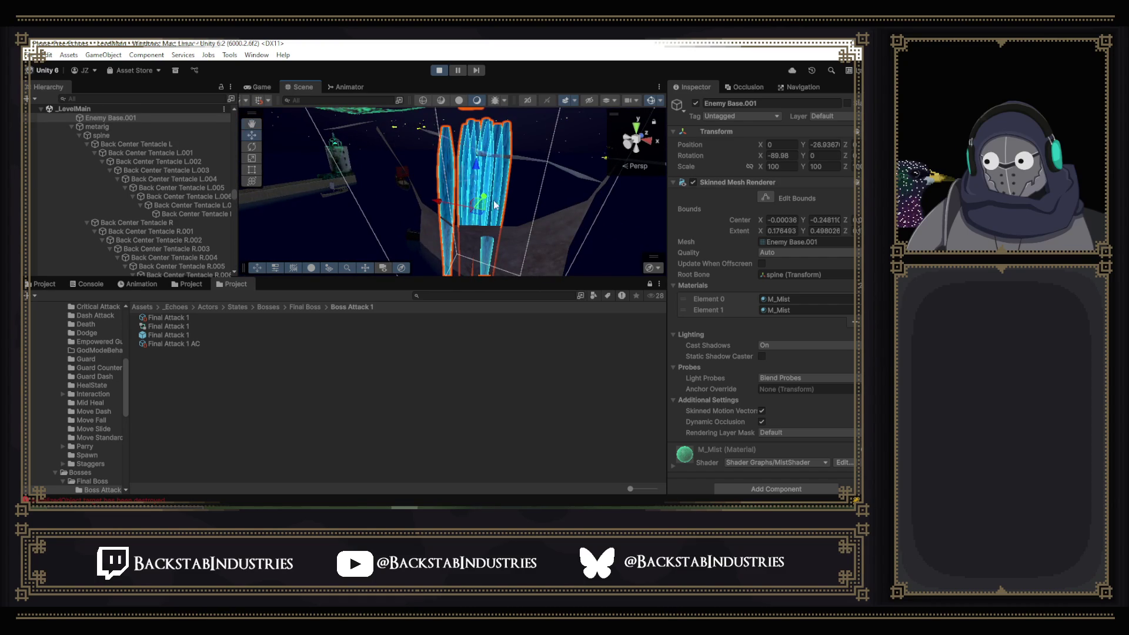
# - Select the Mermaid Boss object and view it from a low angle
pyautogui.scroll(3, 177, 178)
pyautogui.click(108, 174)
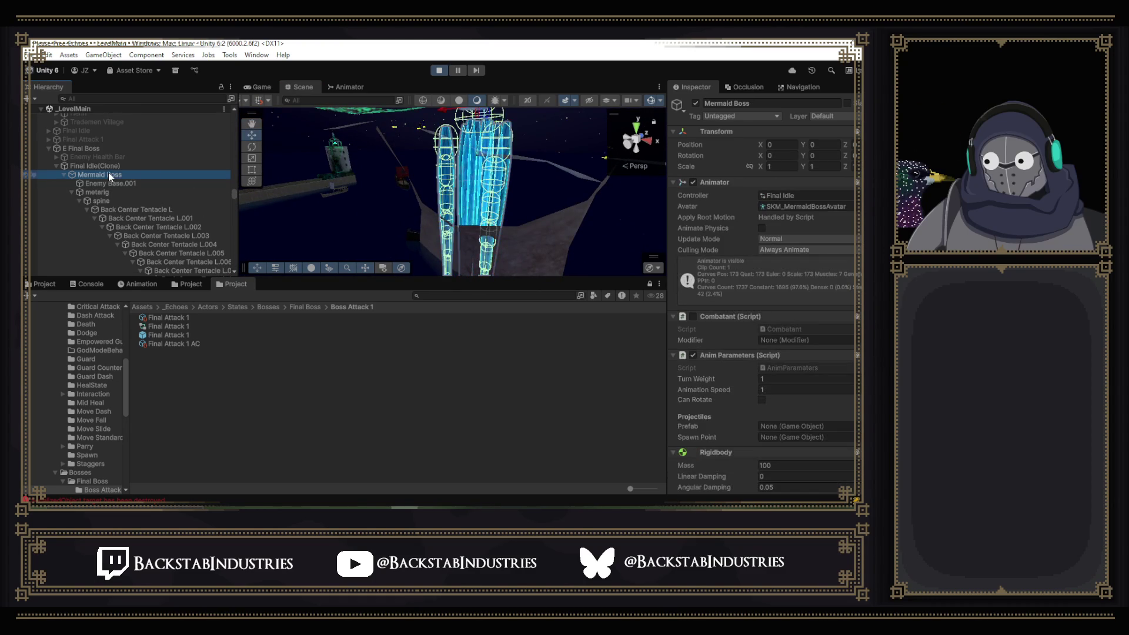
pyautogui.moveTo(466, 174)
pyautogui.mouseDown()
pyautogui.moveTo(498, 161)
pyautogui.moveTo(658, 157)
pyautogui.moveTo(593, 157)
pyautogui.mouseUp()
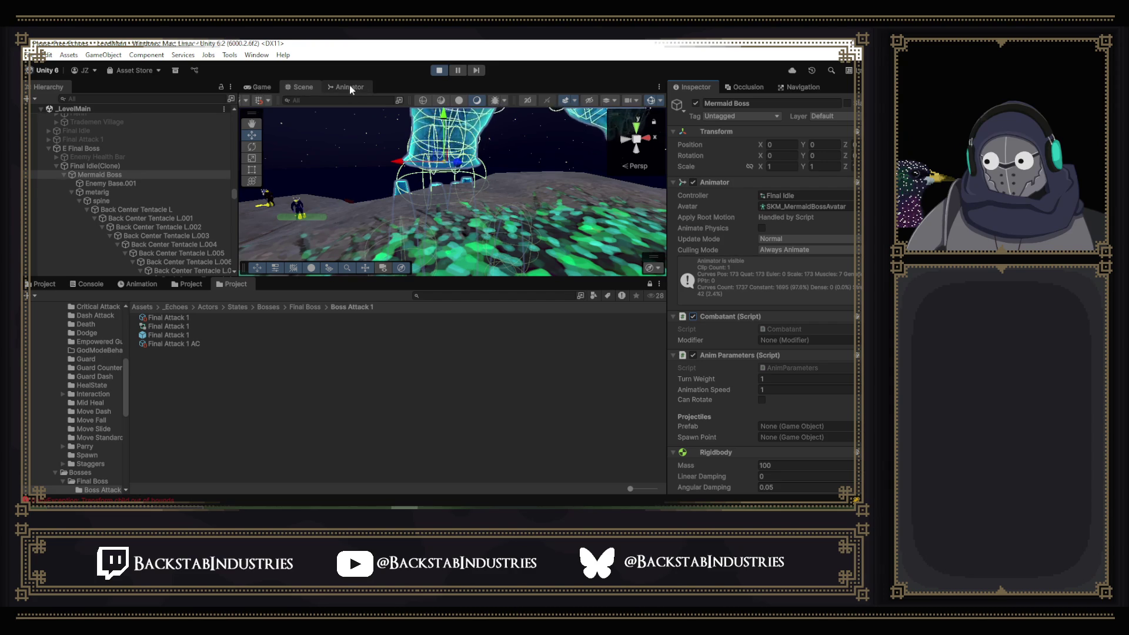
pyautogui.click(271, 87)
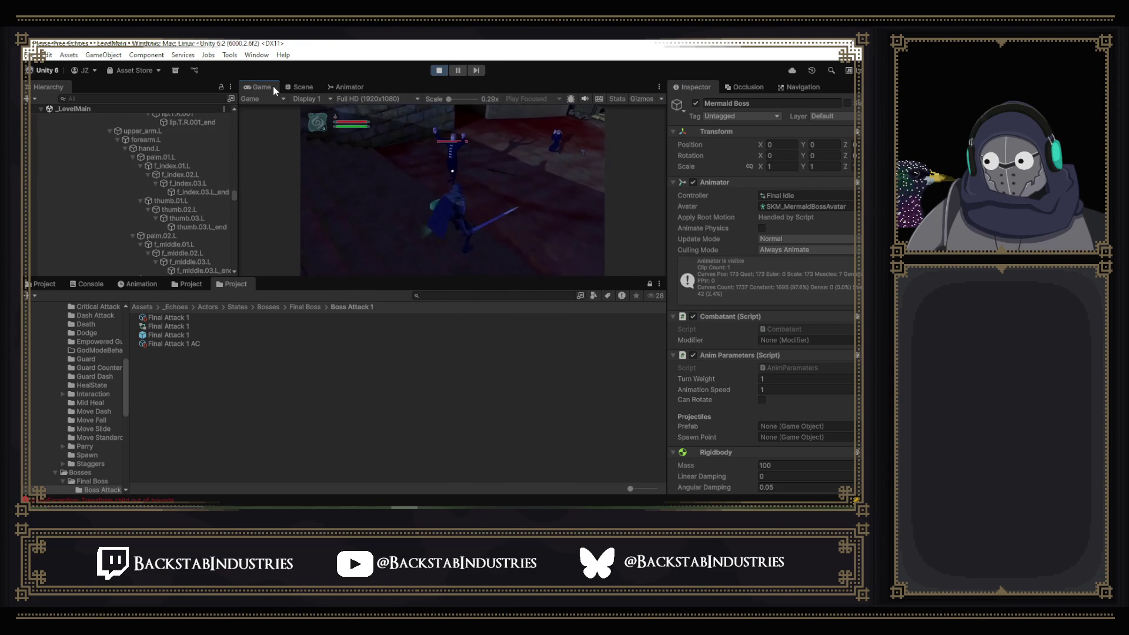
# - Playtest up to the Source of the Mist boss, view the pause menu's Settings, then stop play
pyautogui.press('p')
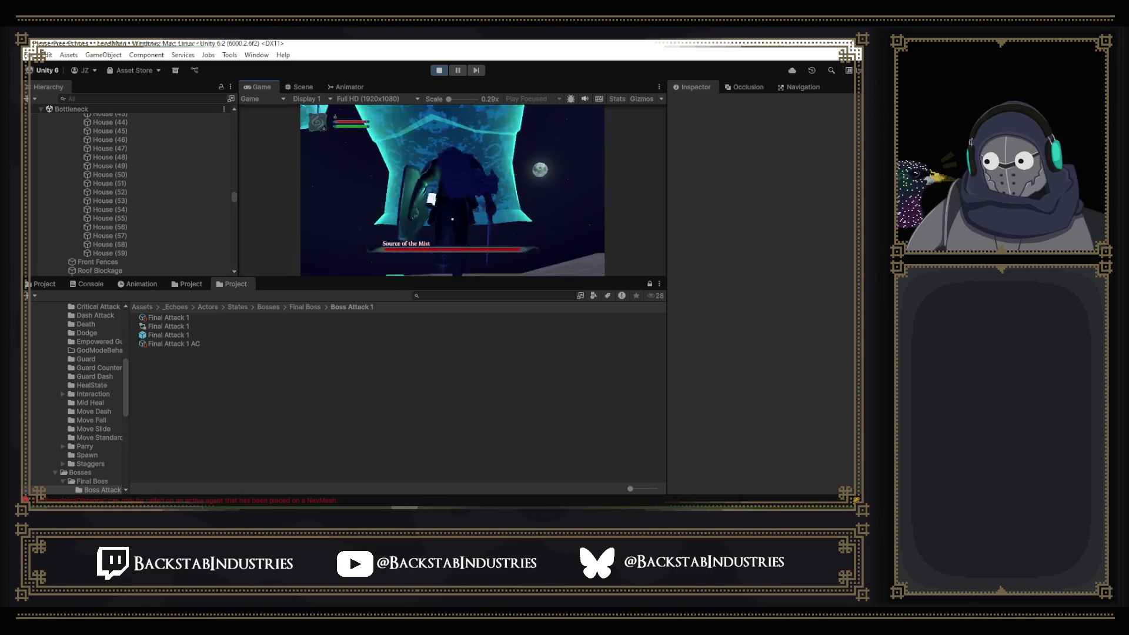
pyautogui.press('Escape')
pyautogui.click(502, 115)
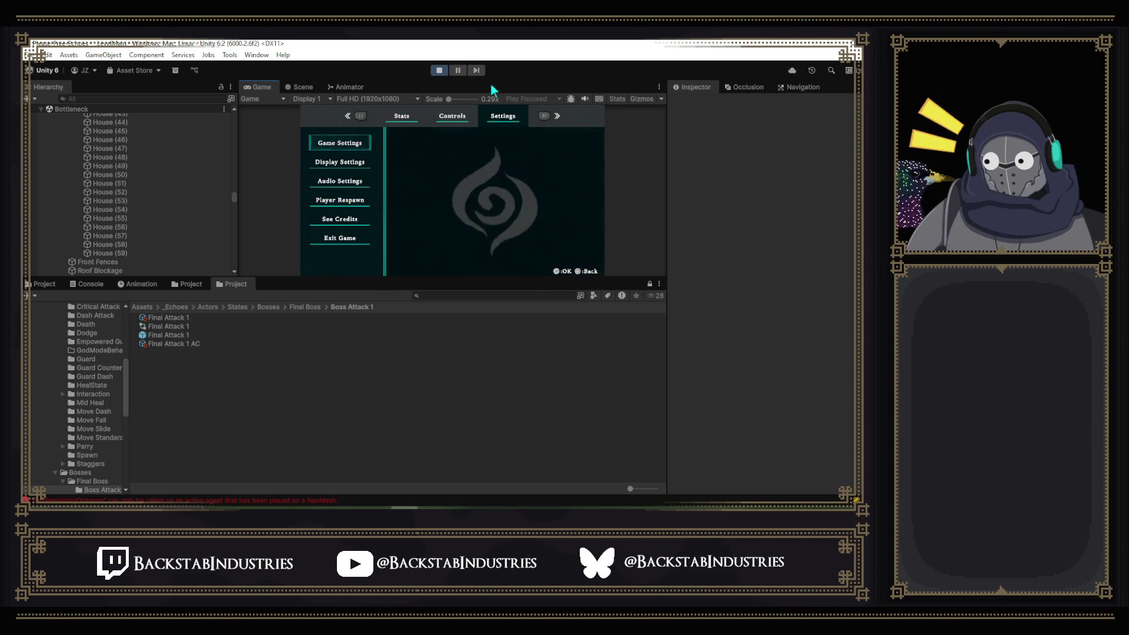
pyautogui.click(440, 69)
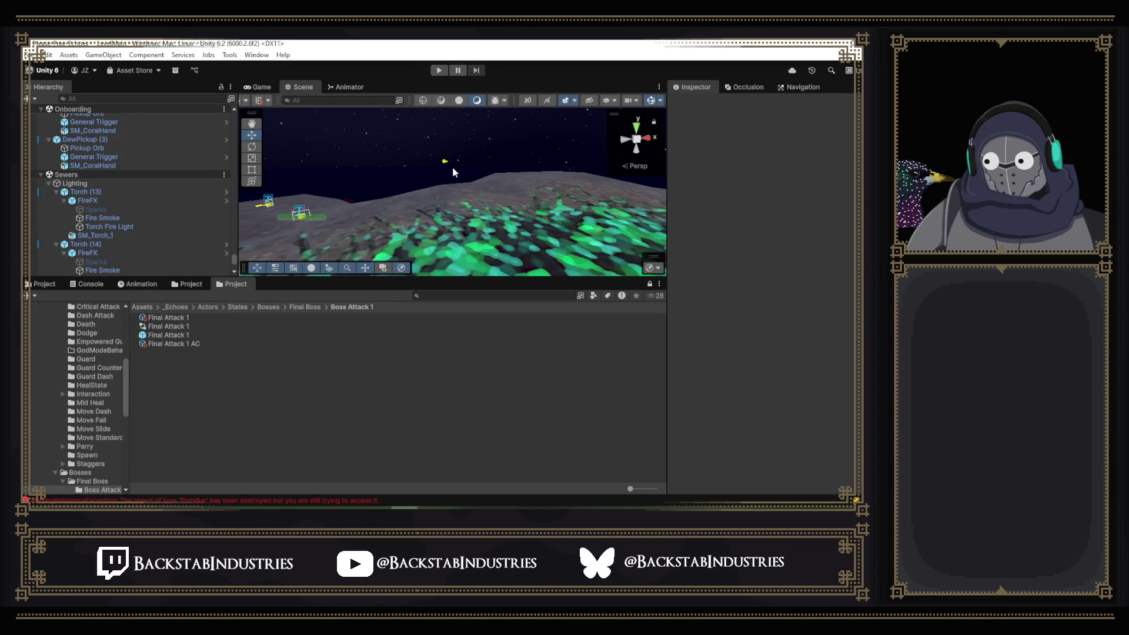
# - Check the E Final Boss's Max Lock On value of 30 in its Combat DT
pyautogui.click(443, 161)
pyautogui.scroll(-6, 809, 276)
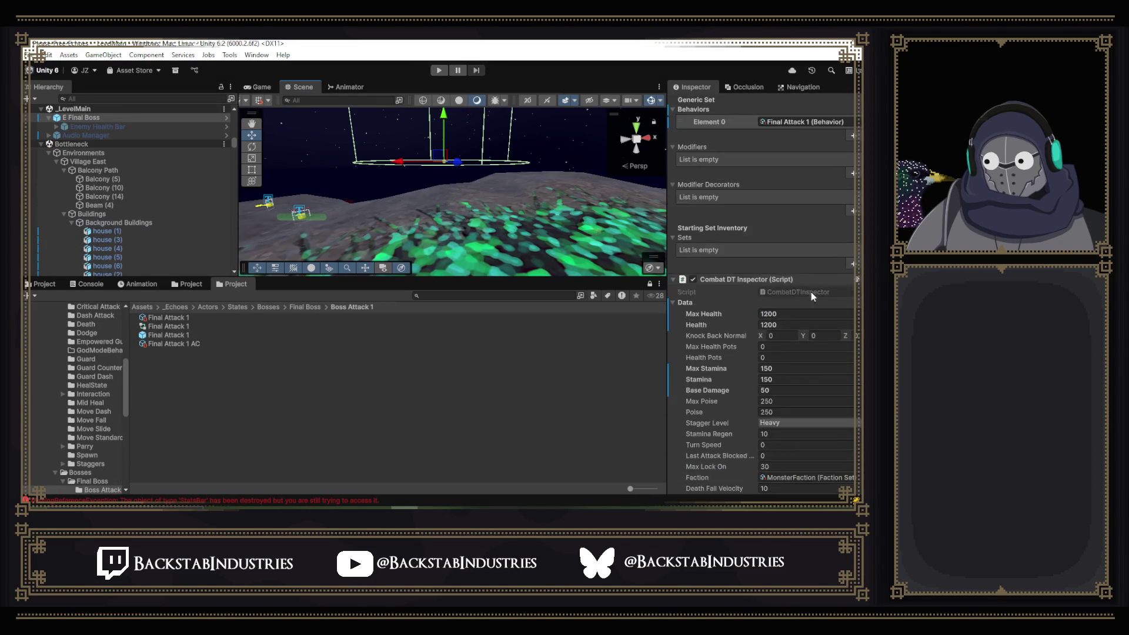
pyautogui.click(794, 349)
pyautogui.scroll(-1, 794, 349)
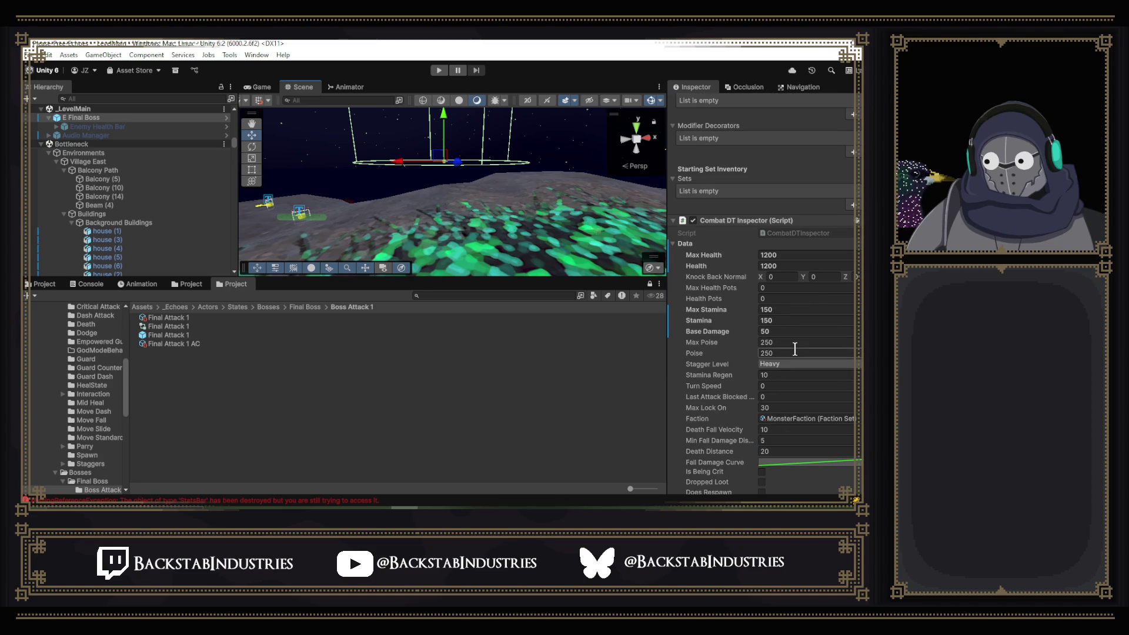
pyautogui.click(786, 408)
pyautogui.scroll(-2, 786, 344)
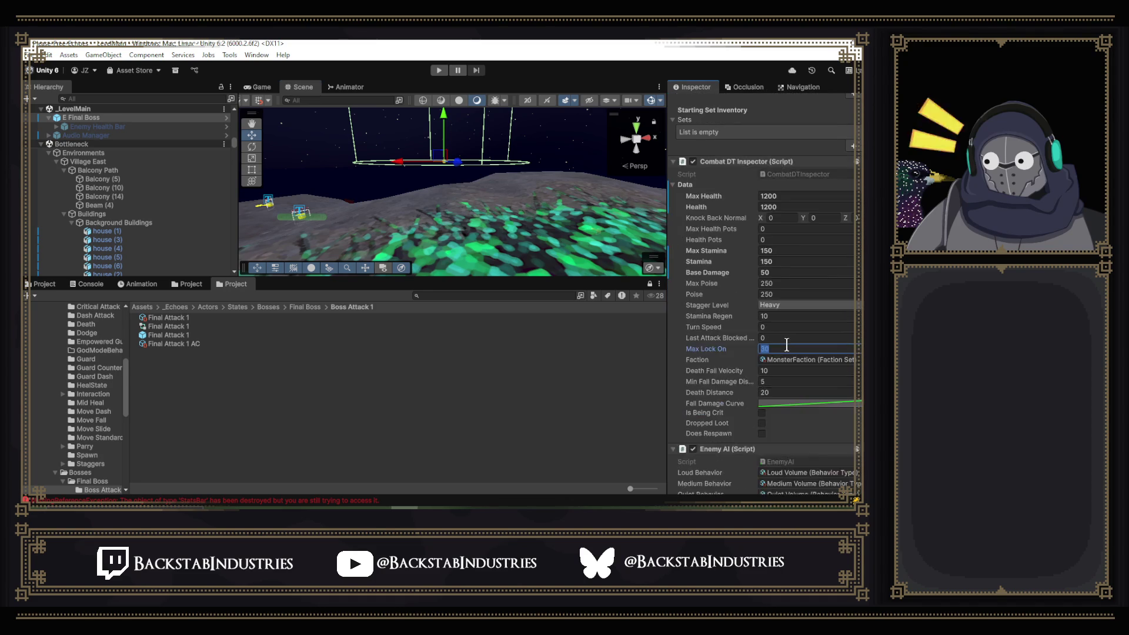
pyautogui.scroll(-5, 786, 345)
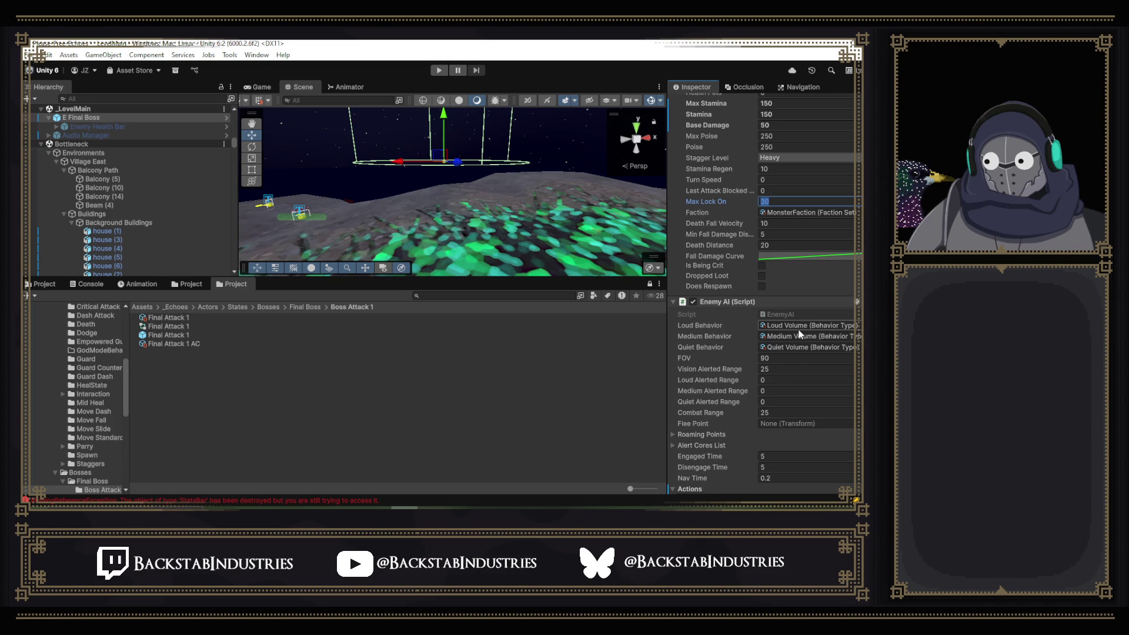
pyautogui.scroll(-1, 796, 329)
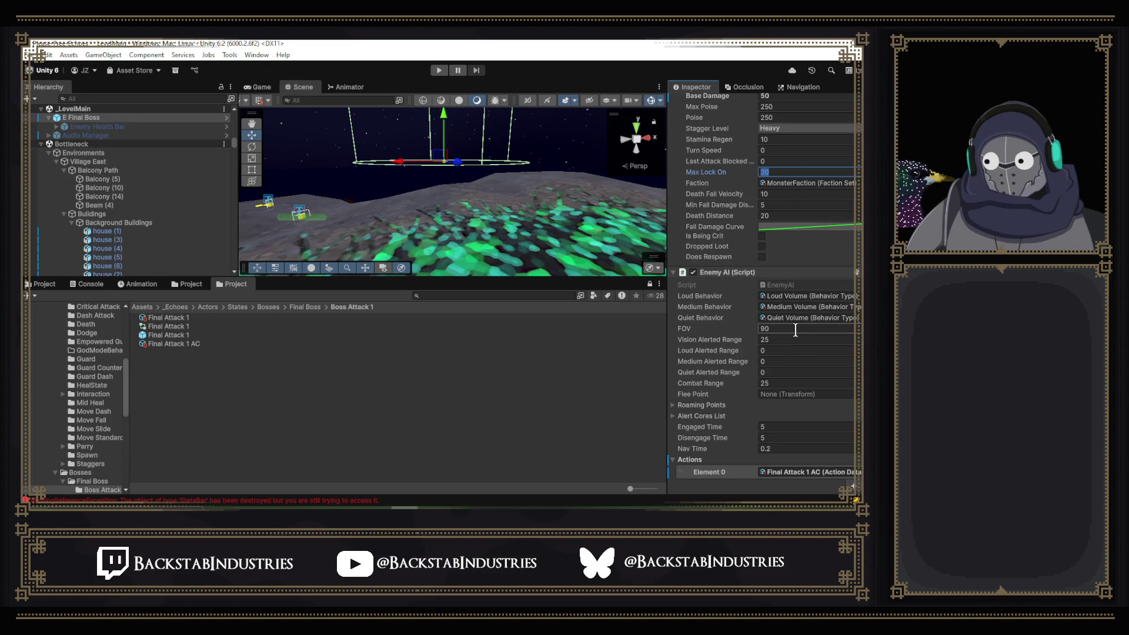
pyautogui.scroll(4, 796, 330)
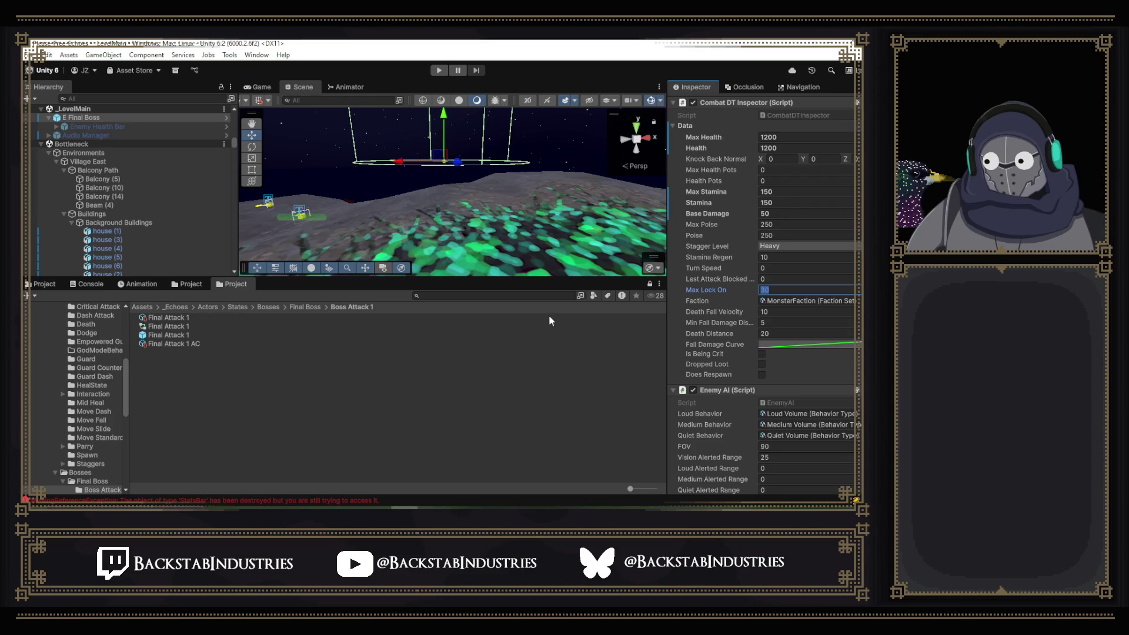
pyautogui.scroll(-10, 118, 207)
pyautogui.scroll(-5, 114, 202)
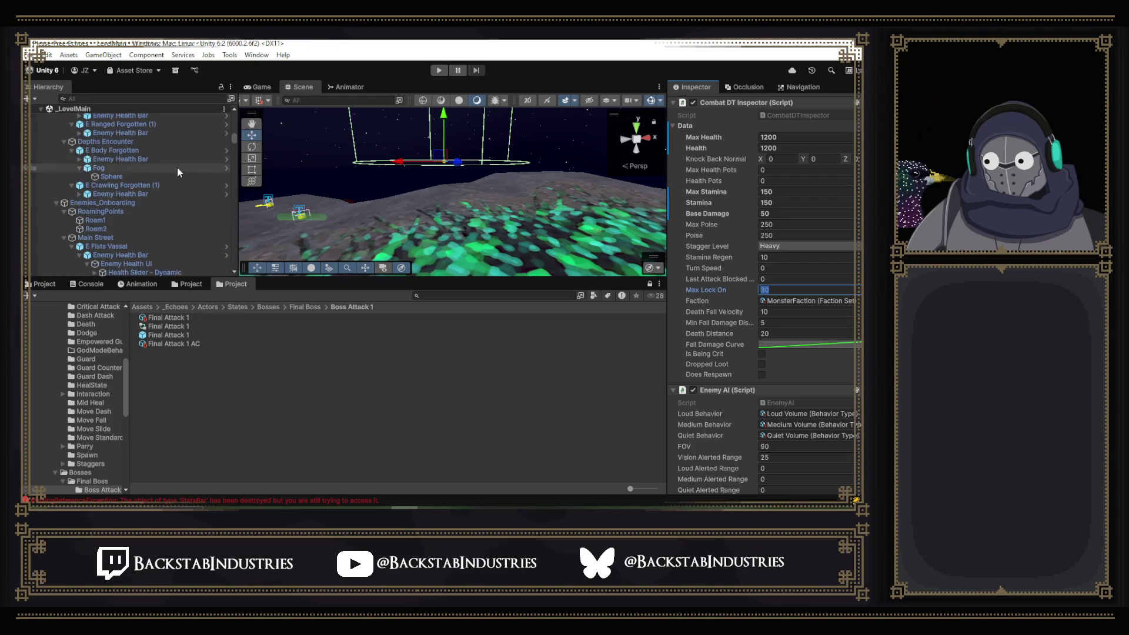
pyautogui.scroll(15, 122, 130)
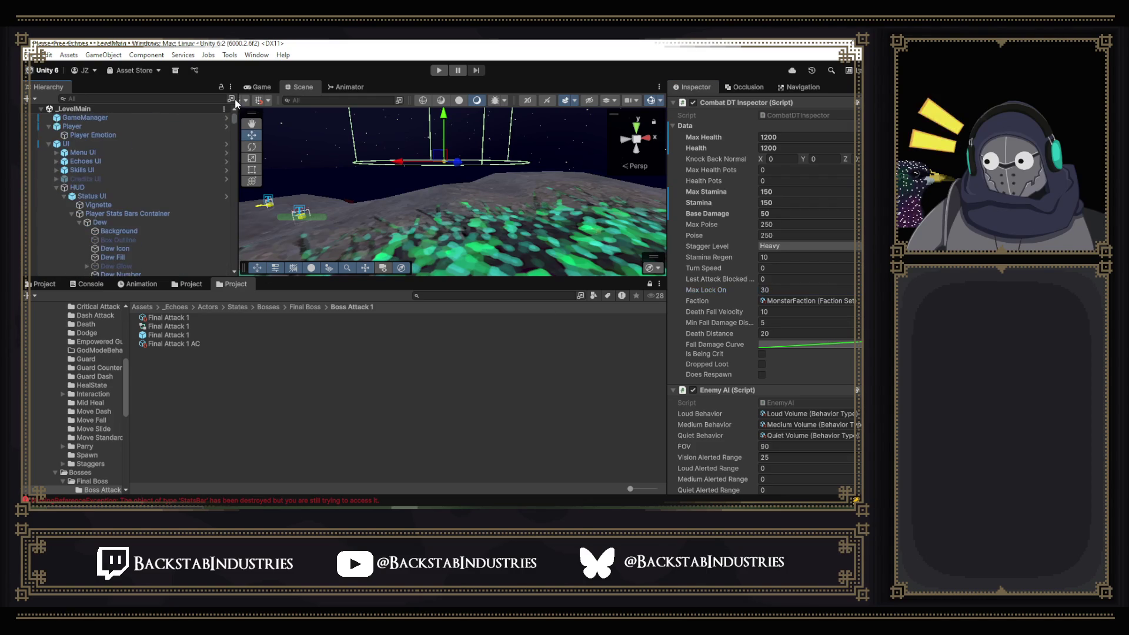
# - Raise the Player's Max Lock On from 15 to 502, then start play mode
pyautogui.click(92, 127)
pyautogui.scroll(-10, 778, 196)
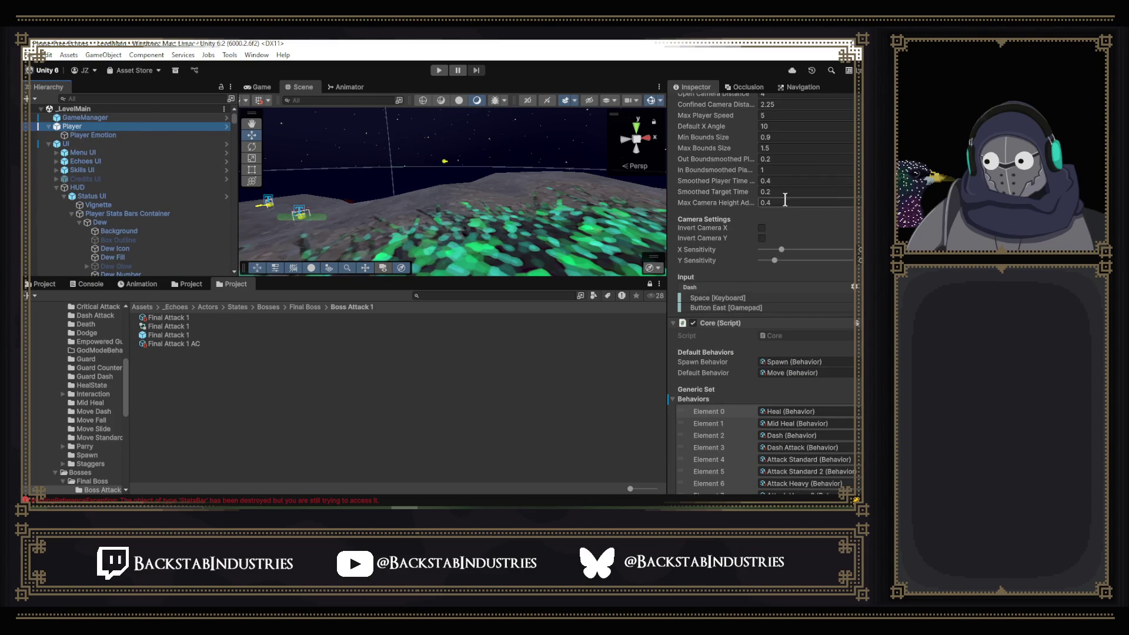
pyautogui.scroll(-15, 816, 228)
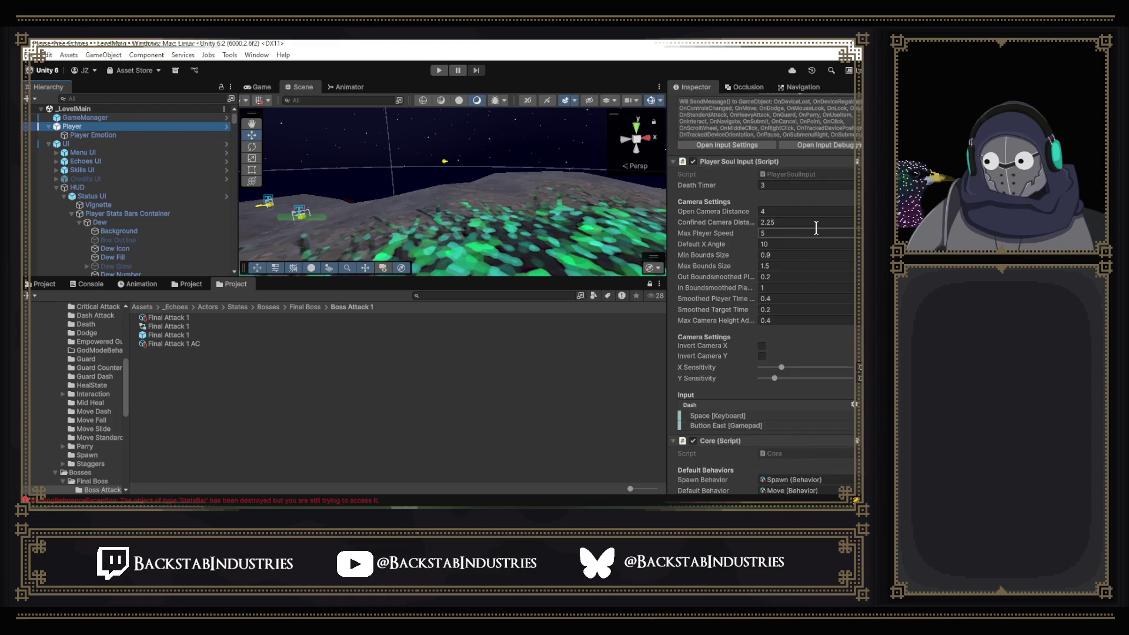
pyautogui.scroll(-15, 816, 229)
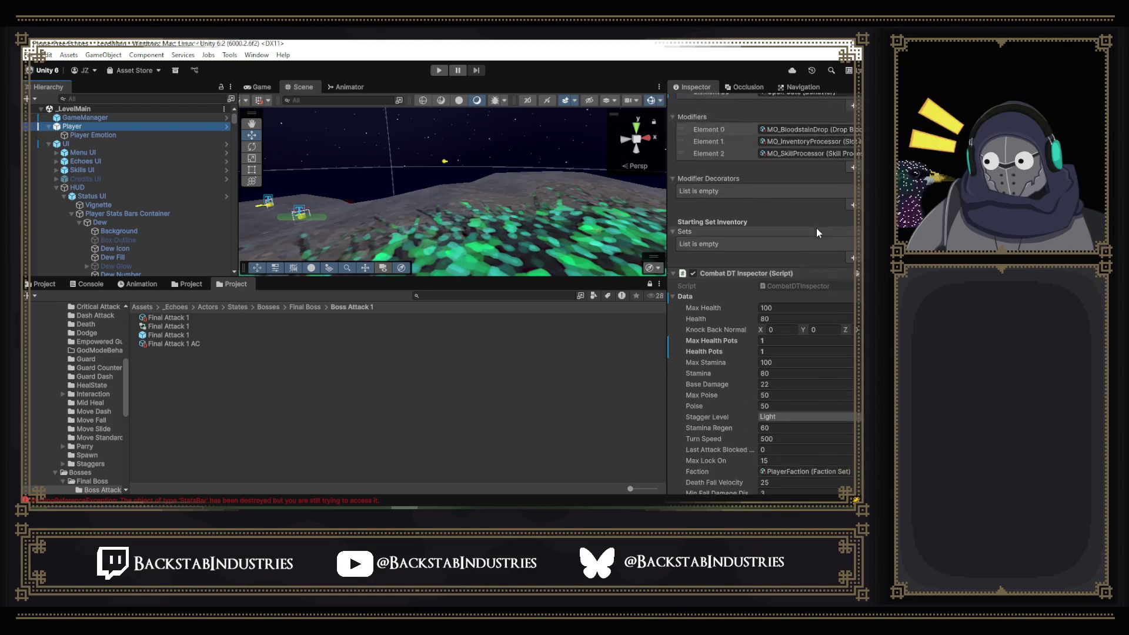
pyautogui.scroll(-3, 816, 228)
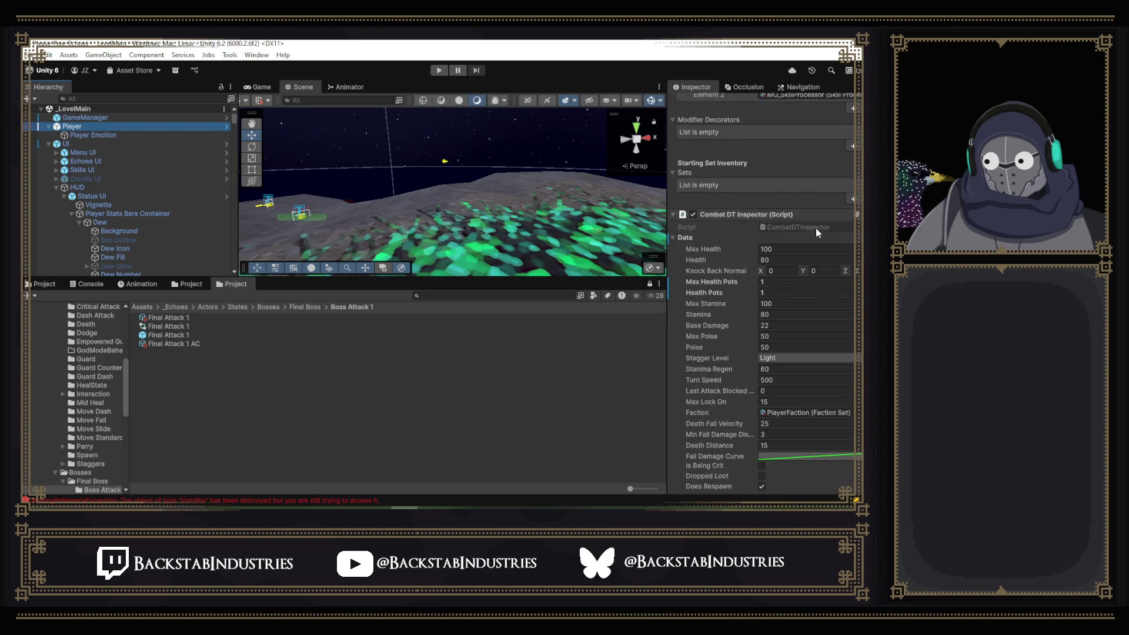
pyautogui.click(795, 373)
pyautogui.write('50')
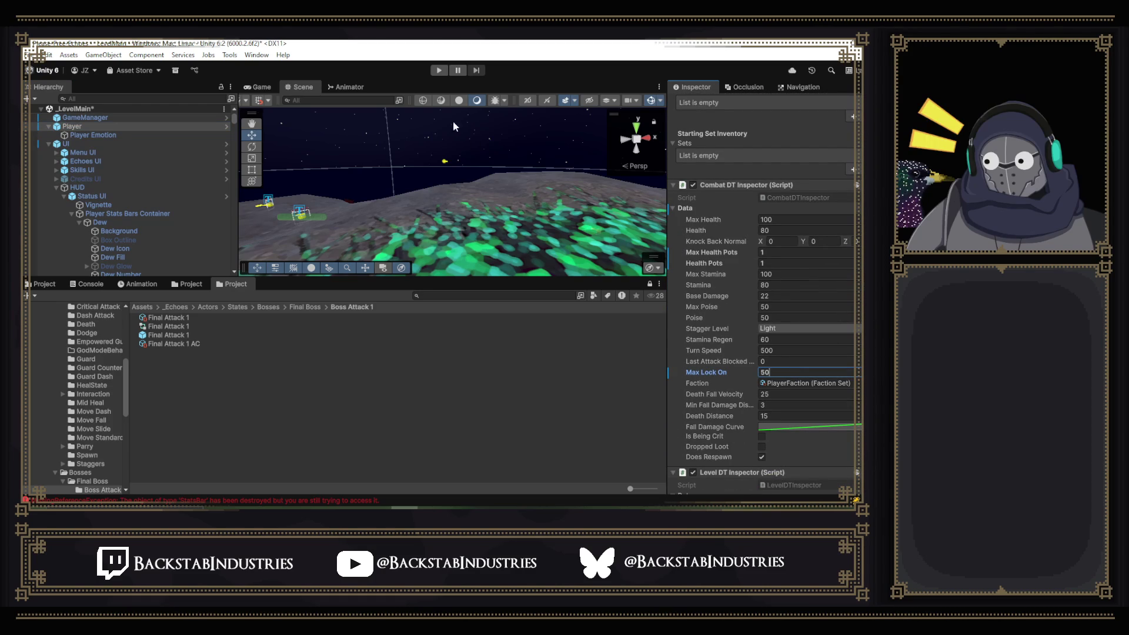
pyautogui.write('2')
pyautogui.click(439, 70)
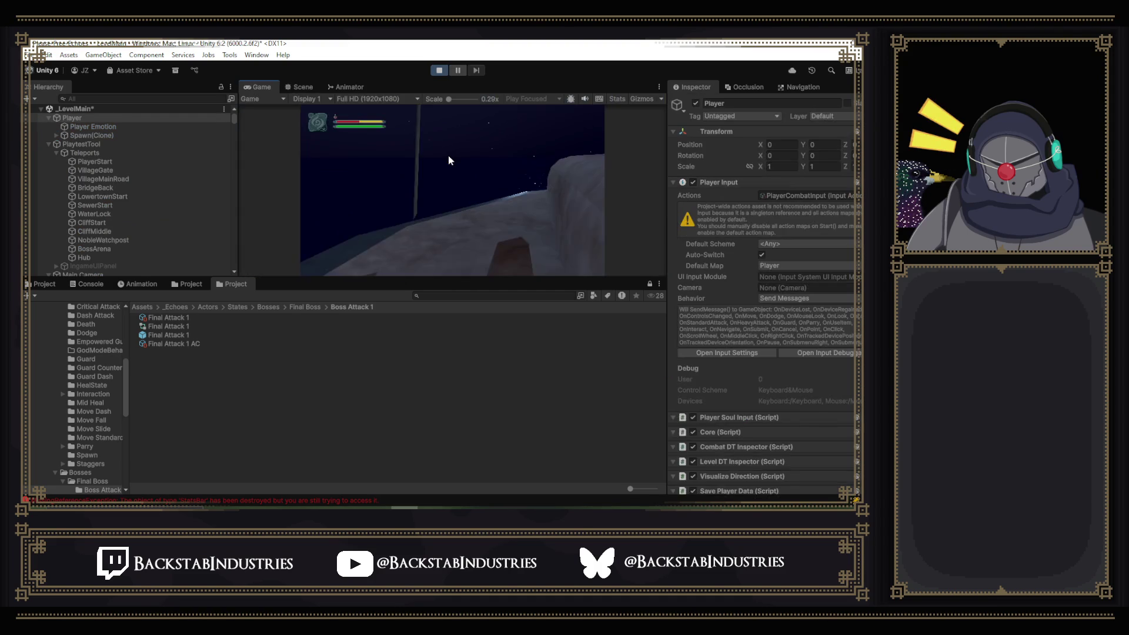
# - Walk and roll the player into the arena to the Source of the Mist boss, then open the pause Settings
pyautogui.press('w')
pyautogui.press('w')
pyautogui.press('w')
pyautogui.press('w')
pyautogui.press('w')
pyautogui.press('w')
pyautogui.press('w')
pyautogui.press('w')
pyautogui.press('w')
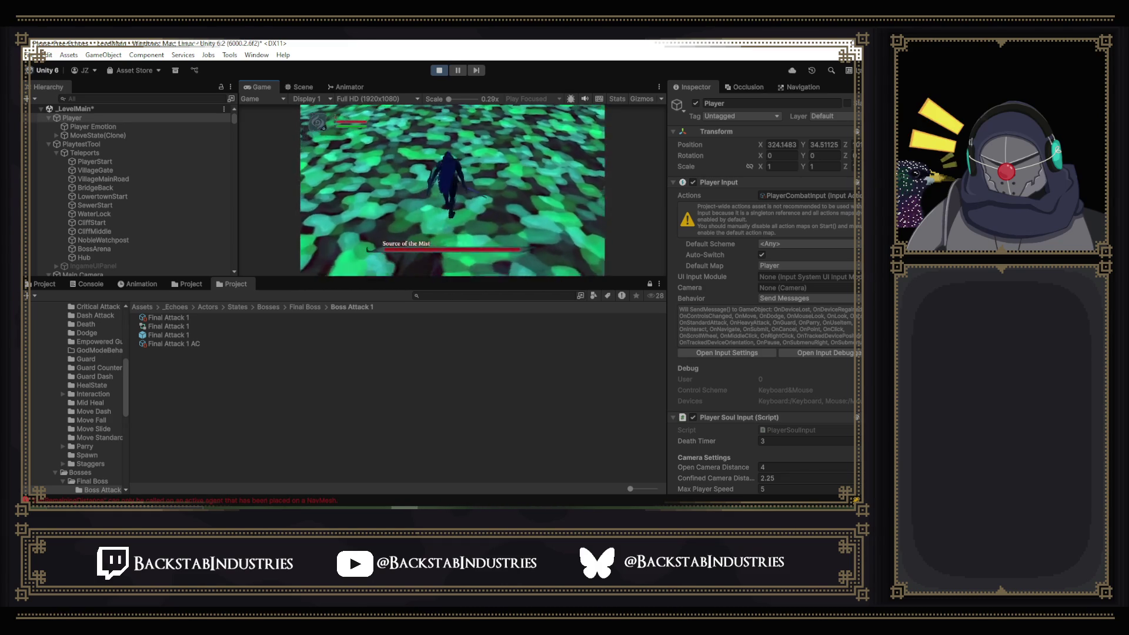
pyautogui.press('w')
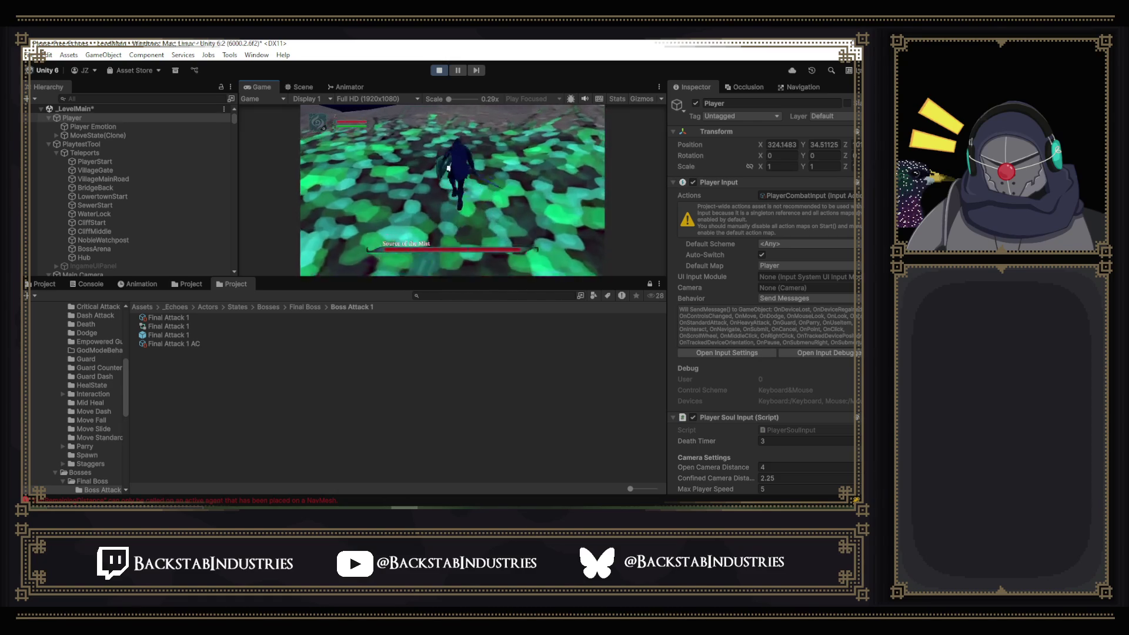
pyautogui.press('space')
pyautogui.press('w')
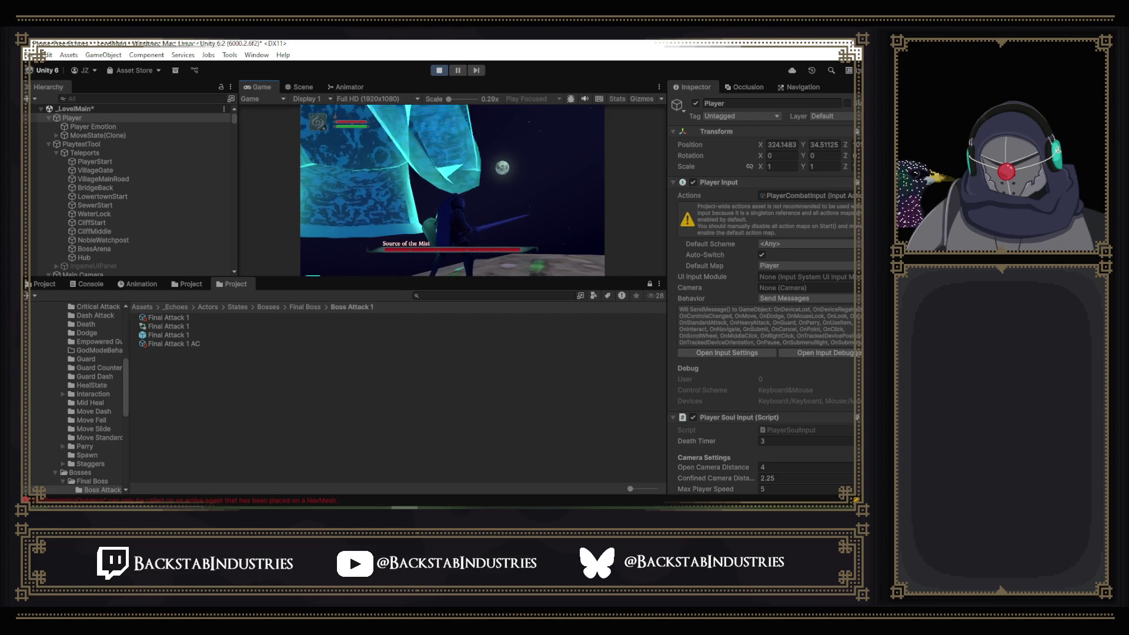
pyautogui.press('Escape')
pyautogui.click(526, 117)
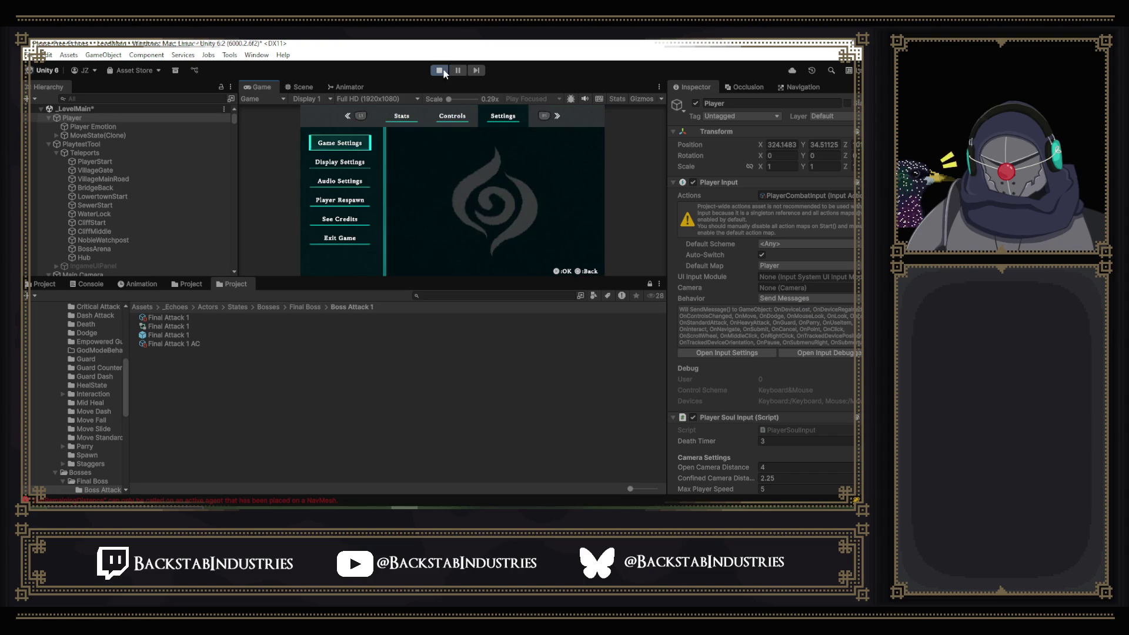
# - Stop play mode and open the Final Attack 1 prefab from the Project window
pyautogui.click(443, 72)
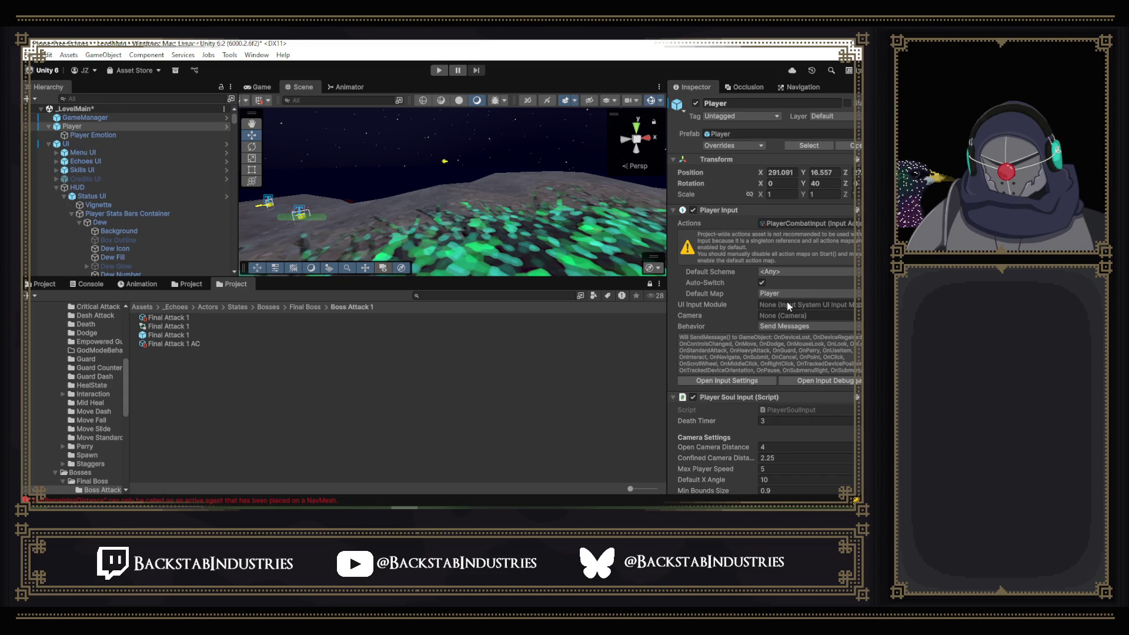
pyautogui.scroll(-5, 786, 302)
pyautogui.scroll(1, 786, 302)
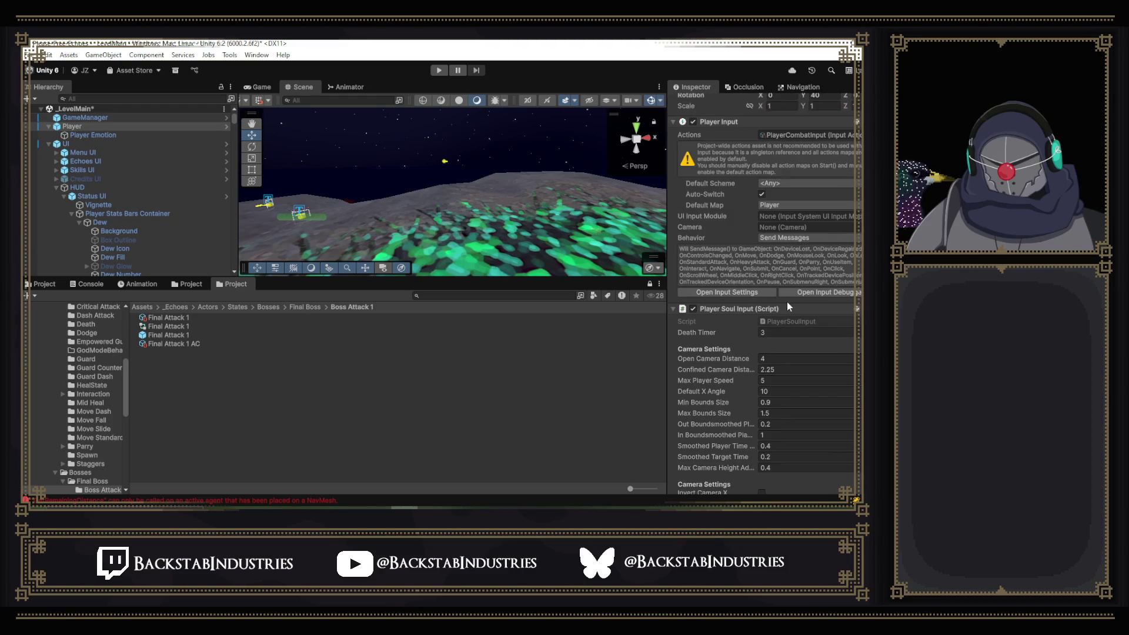
pyautogui.click(214, 335)
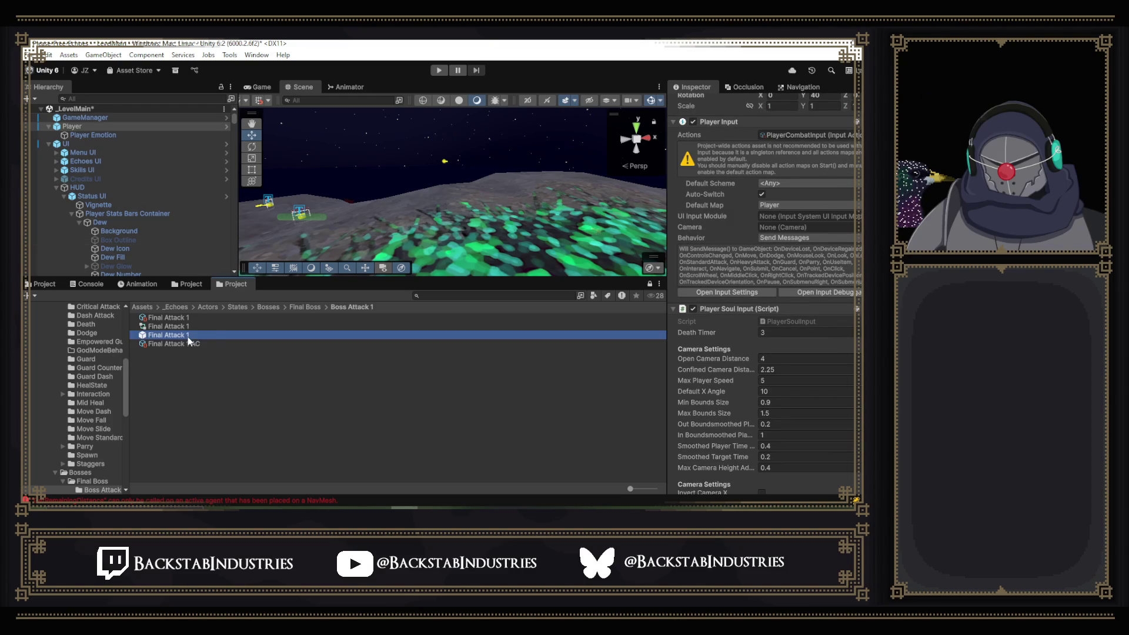
pyautogui.doubleClick(214, 333)
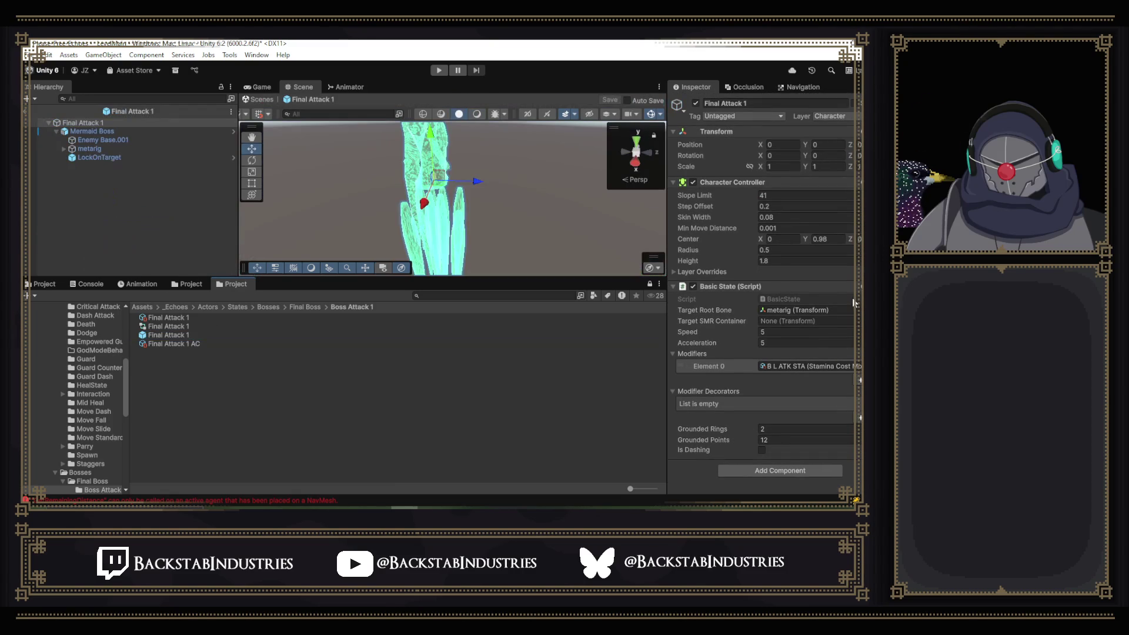
# - Select the prefab's LockOnTarget at Y 0.2 and check its empty Parent reference
pyautogui.click(123, 158)
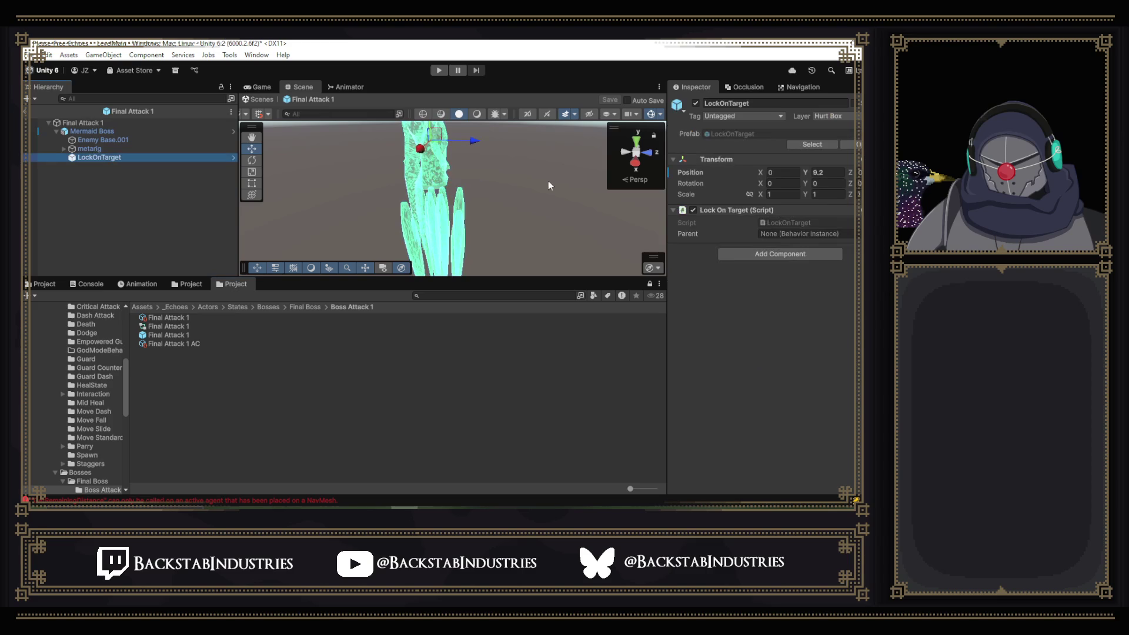
pyautogui.click(806, 234)
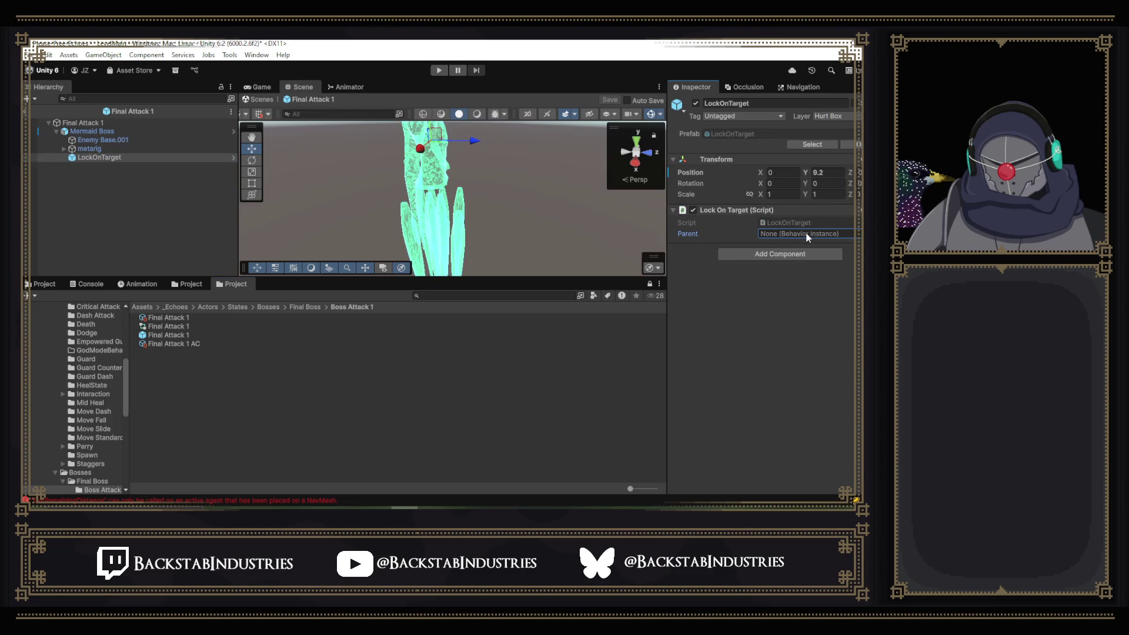
pyautogui.click(803, 222)
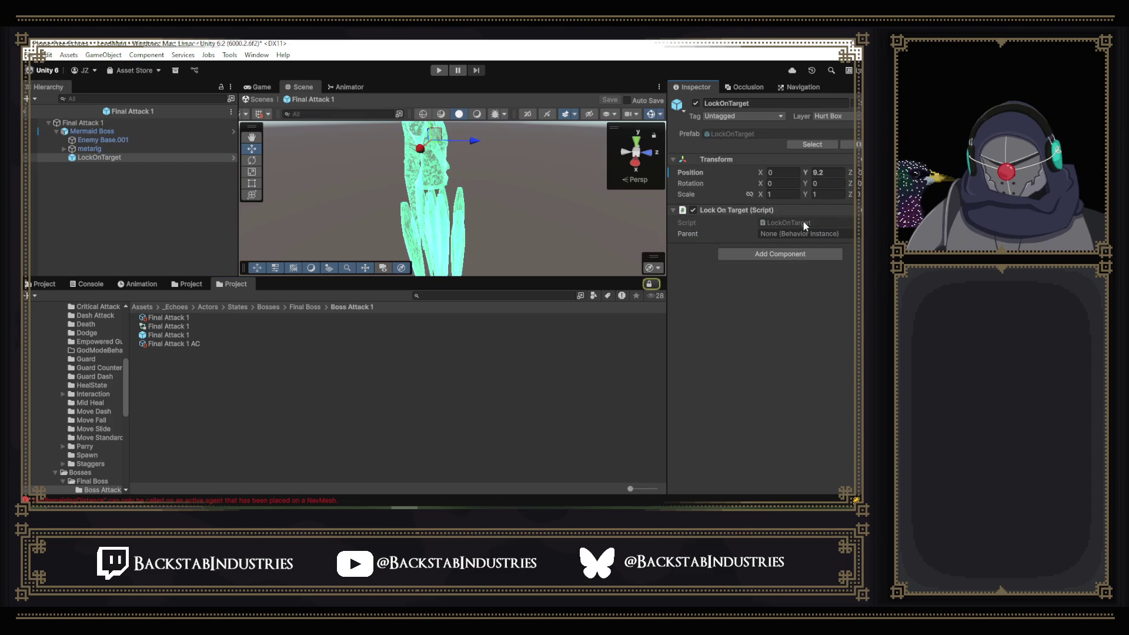
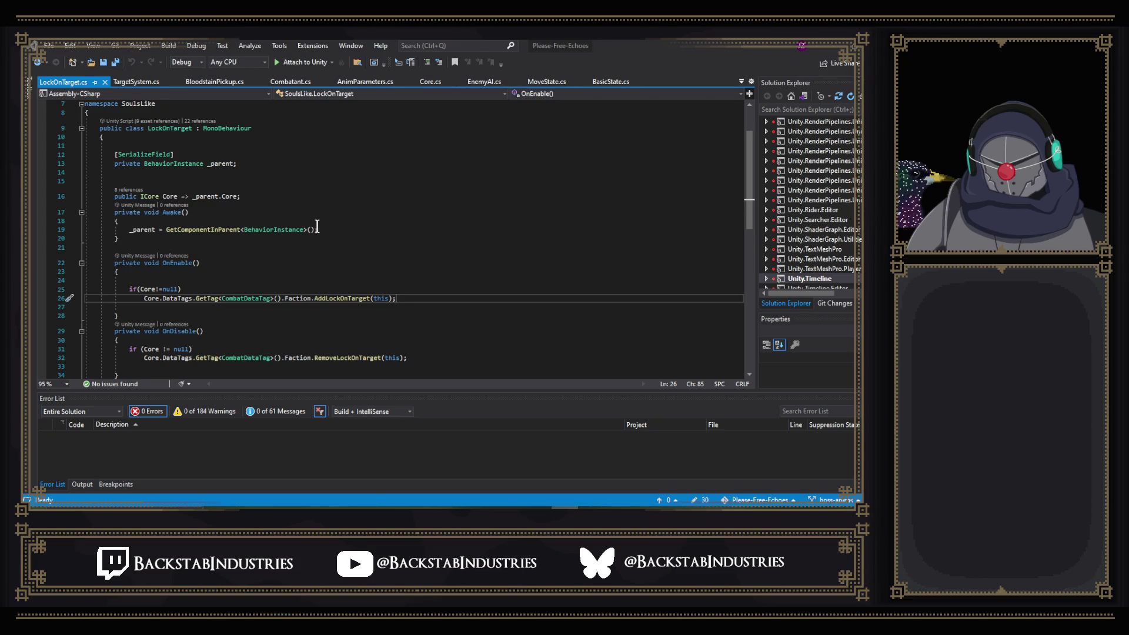
# - Go to the BehaviorInstance definition from line 19 of LockOnTarget.cs, then switch to Unity
pyautogui.rightClick(293, 231)
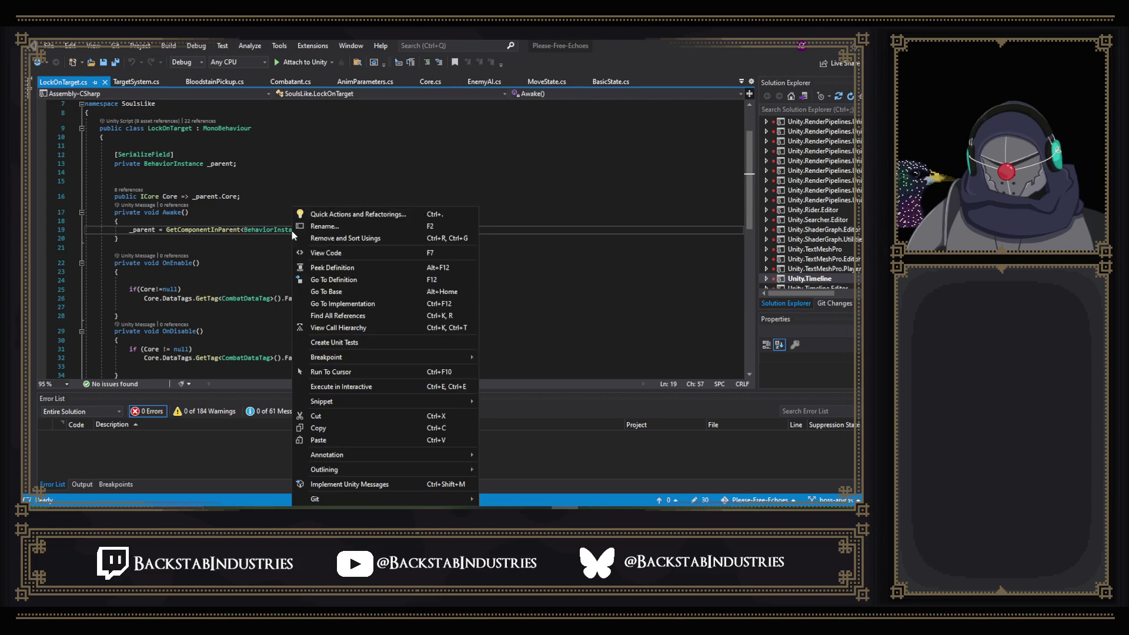
pyautogui.click(358, 281)
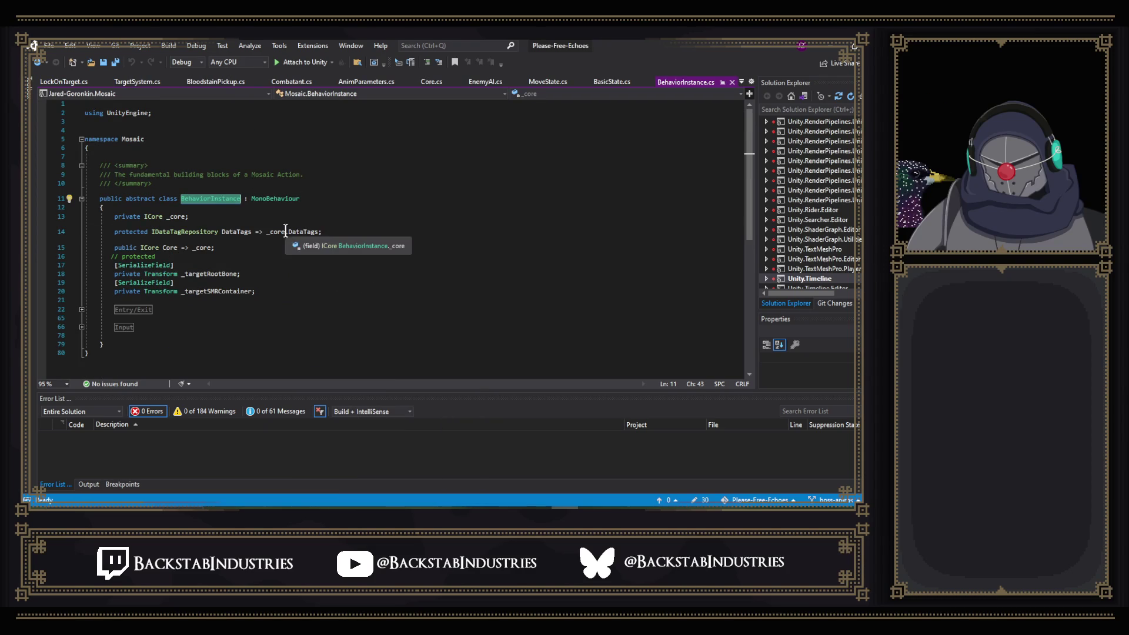
pyautogui.rightClick(221, 199)
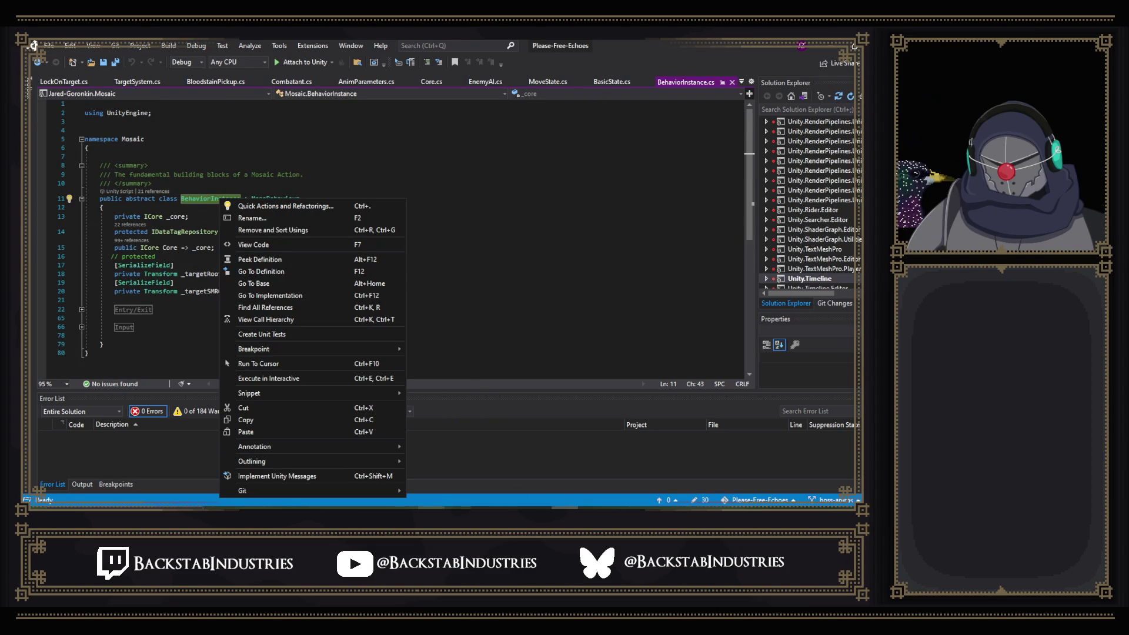
pyautogui.hotkey('alt', 'Tab')
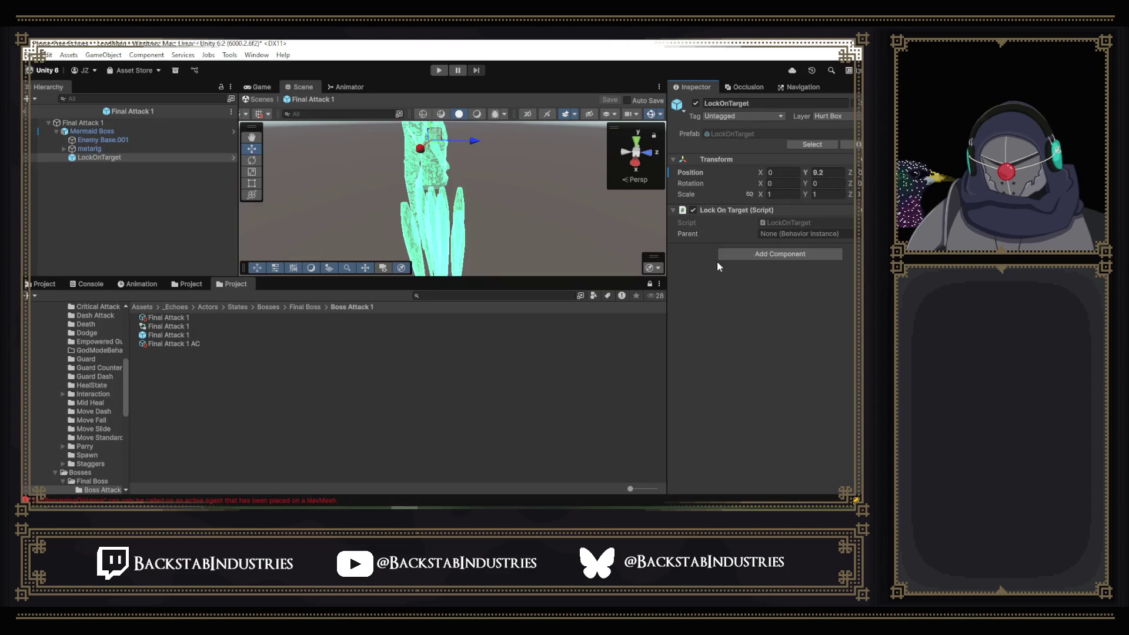
# - Open LockOnTarget.cs from the Lock On Target component's Script field in the Inspector
pyautogui.click(786, 226)
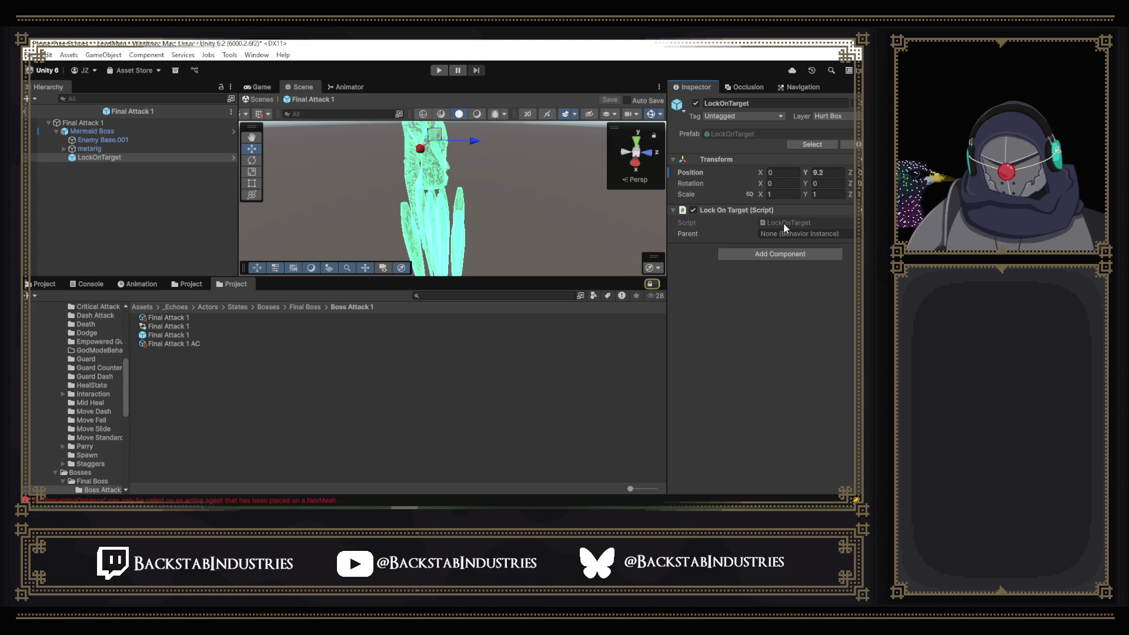
pyautogui.doubleClick(784, 226)
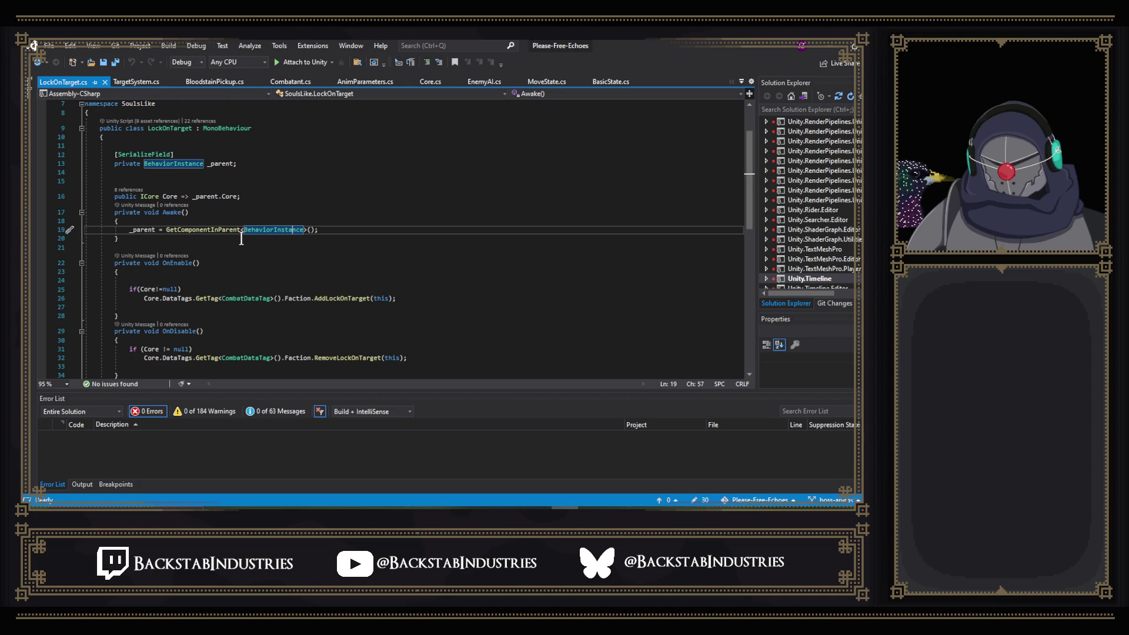
# - Trial-edit GetComponentInParent on line 19, undo it back to the original, then return to Unity
pyautogui.moveTo(242, 229); pyautogui.dragTo(165, 232)
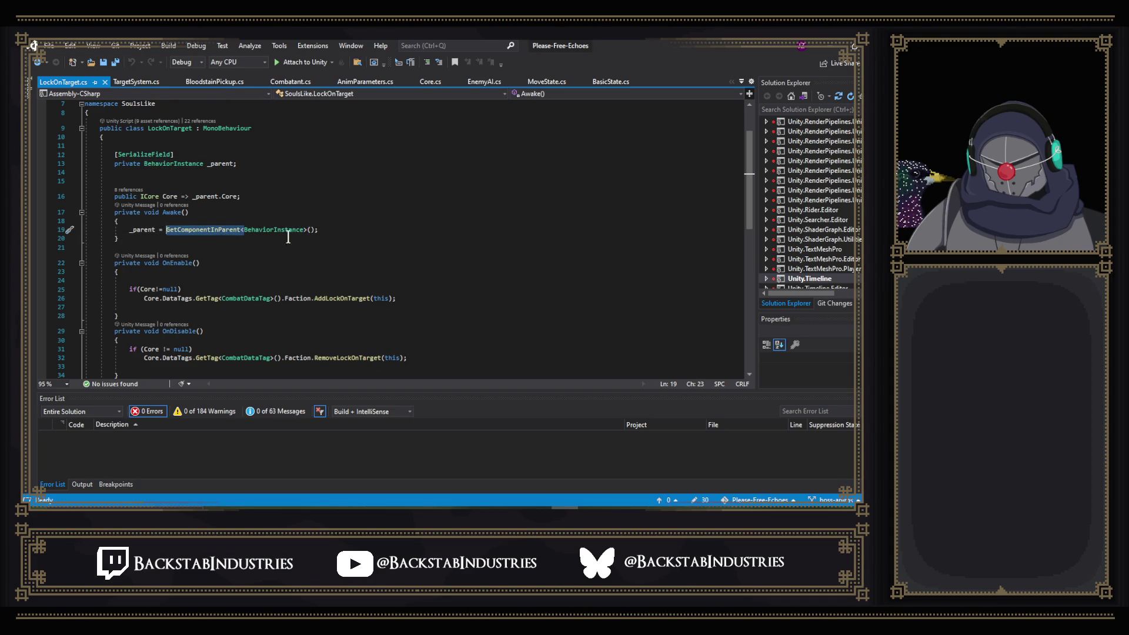
pyautogui.scroll(-3, 373, 238)
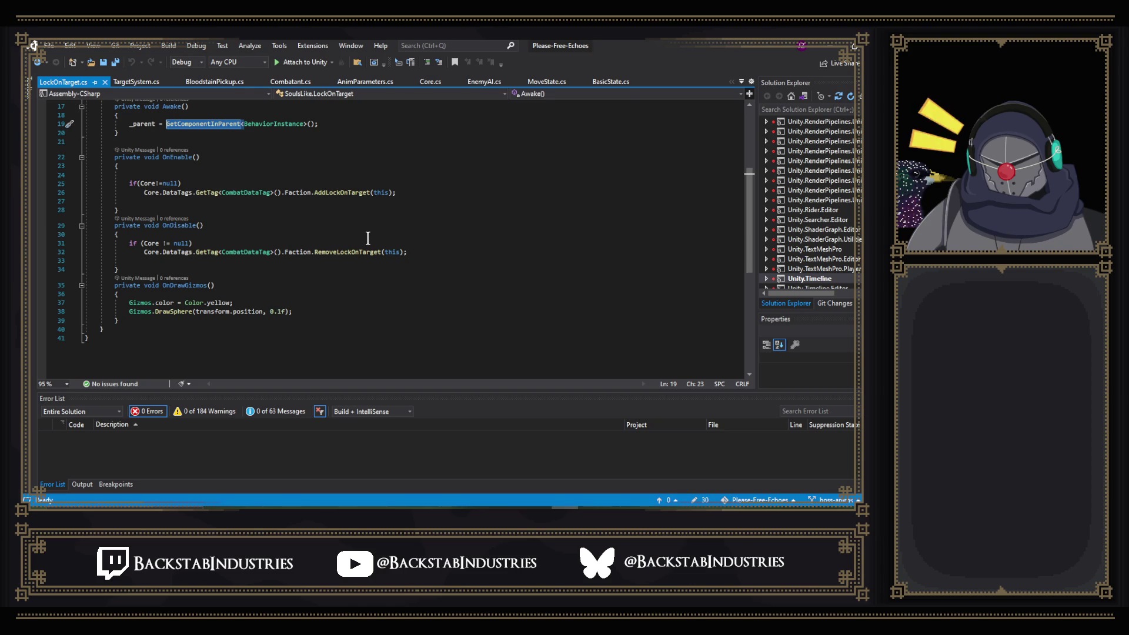
pyautogui.scroll(3, 371, 238)
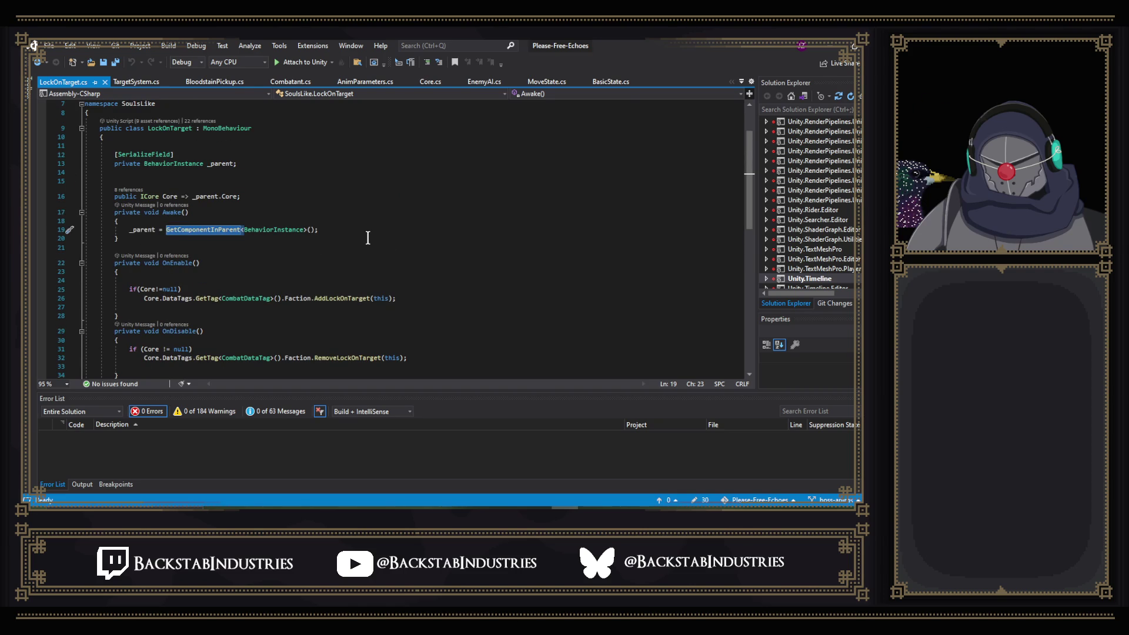
pyautogui.write('C')
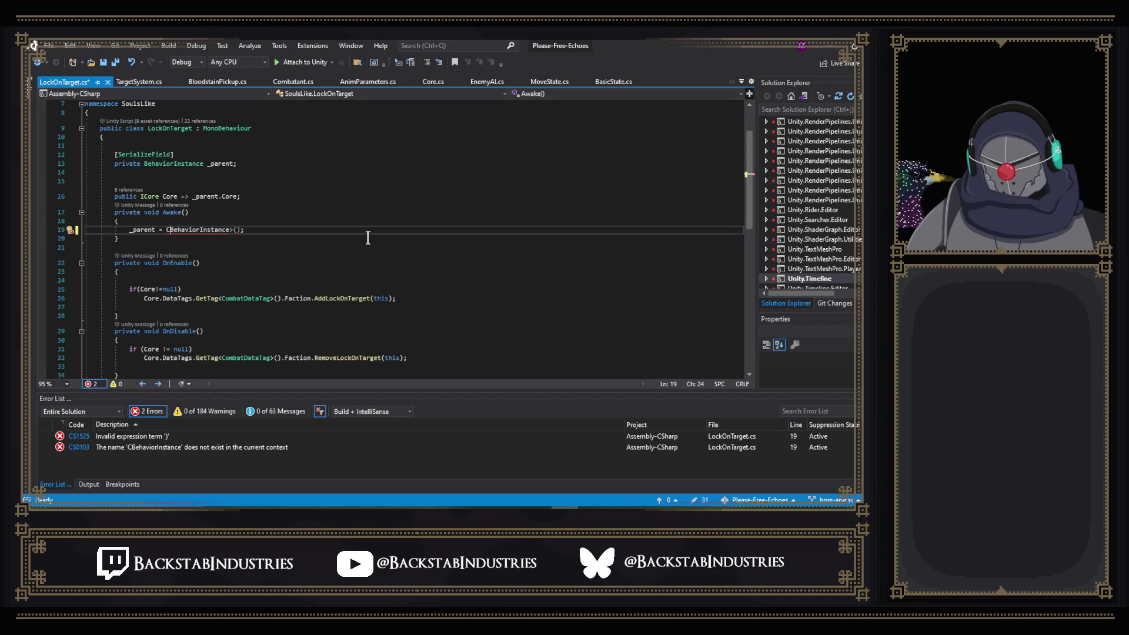
pyautogui.press('BackSpace')
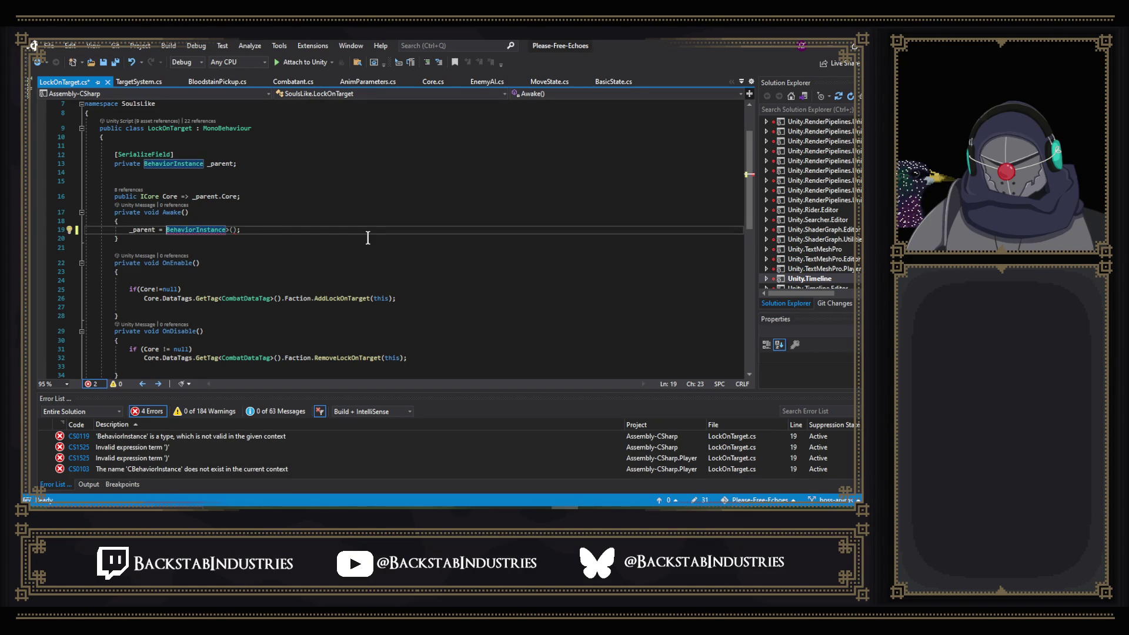
pyautogui.hotkey('ctrl', 'z')
pyautogui.hotkey('ctrl', 'z')
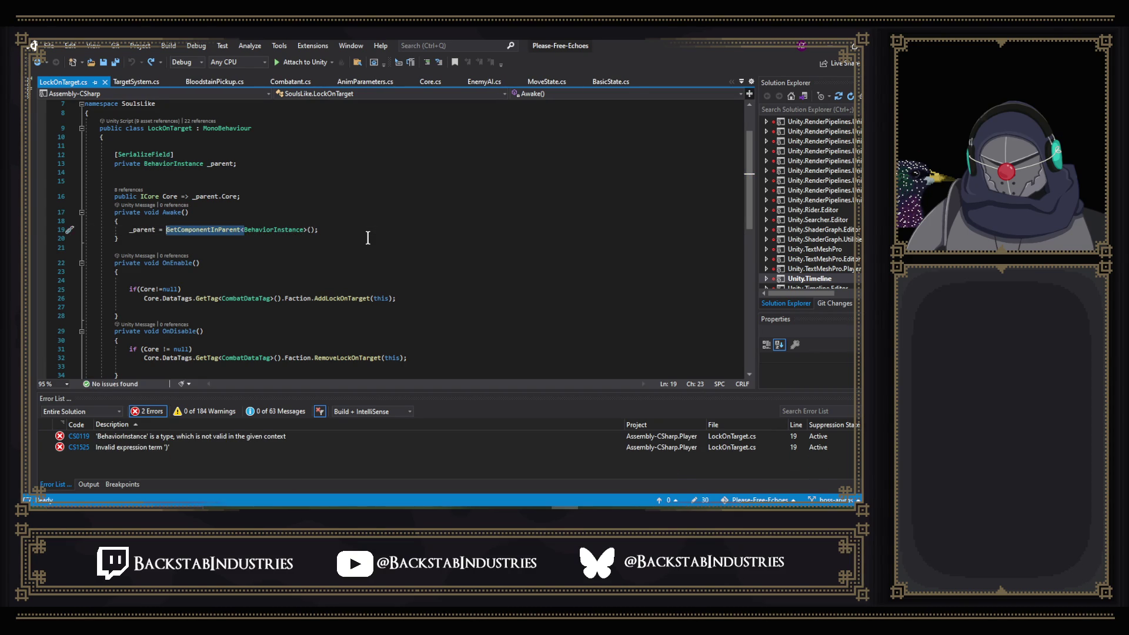
pyautogui.click(211, 181)
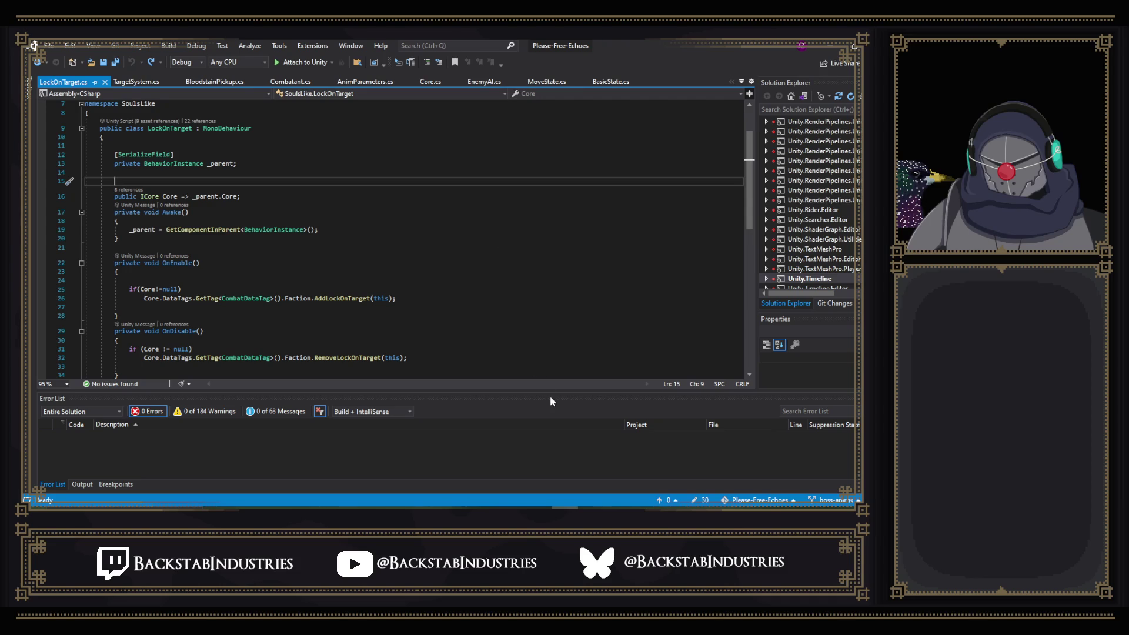
pyautogui.hotkey('alt', 'Tab')
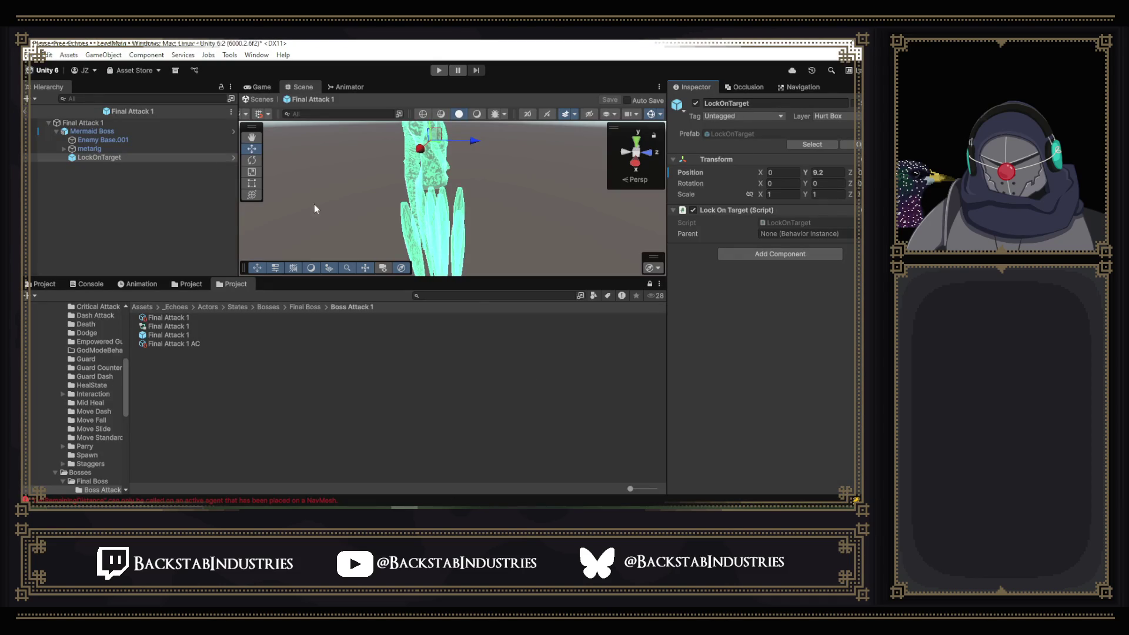
# - Select Mermaid Boss, then Final Attack 1, and open its Basic State script
pyautogui.click(122, 131)
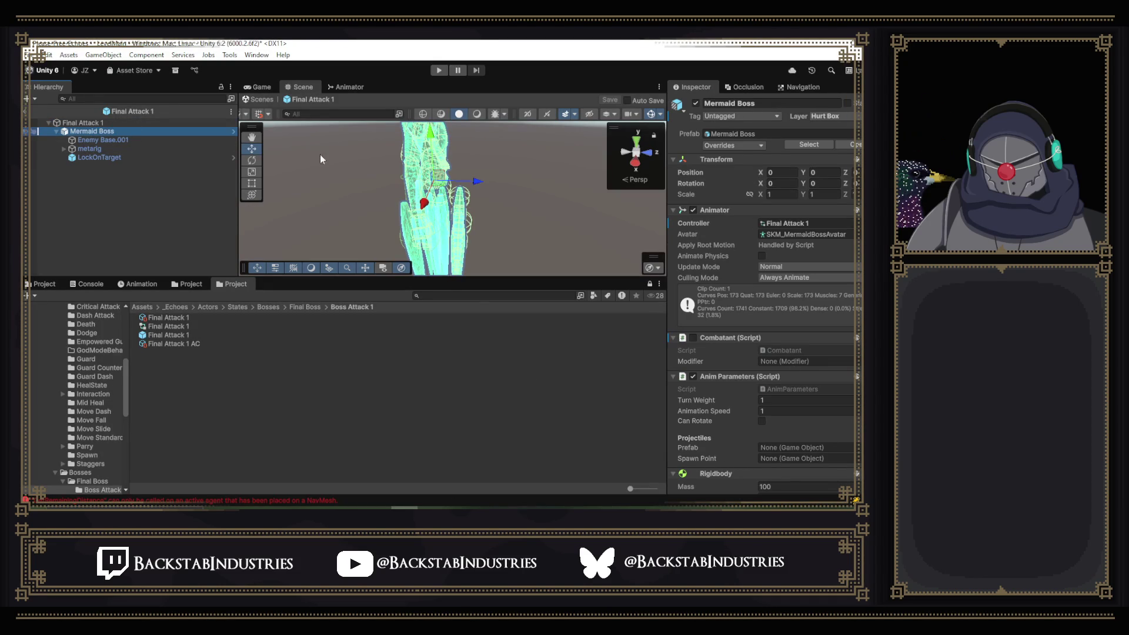
pyautogui.press('Up')
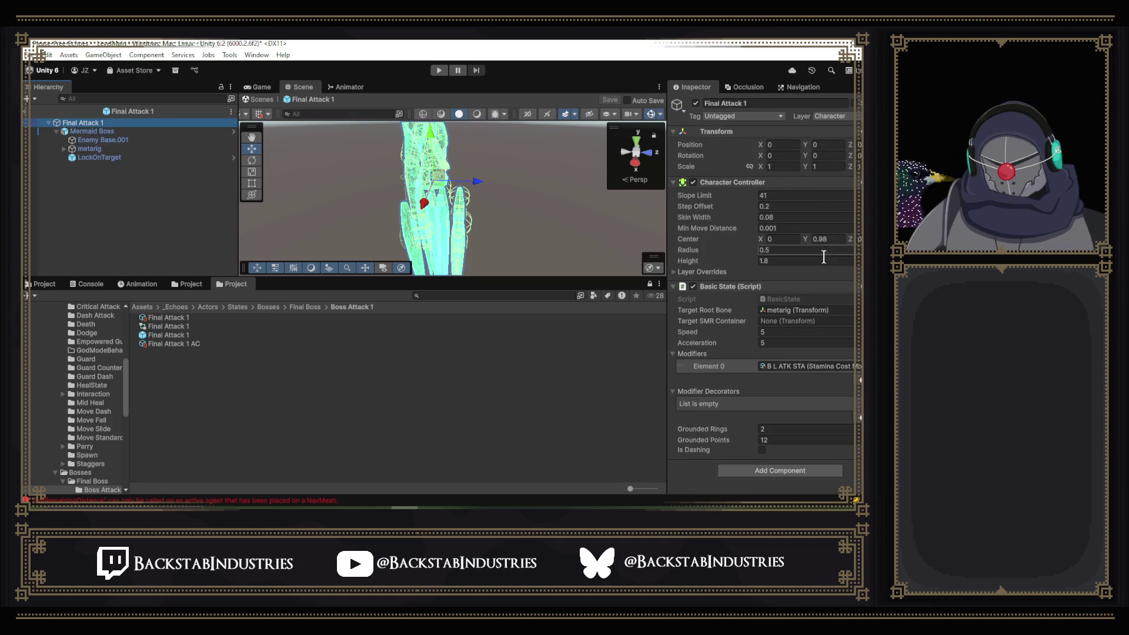
pyautogui.click(805, 291)
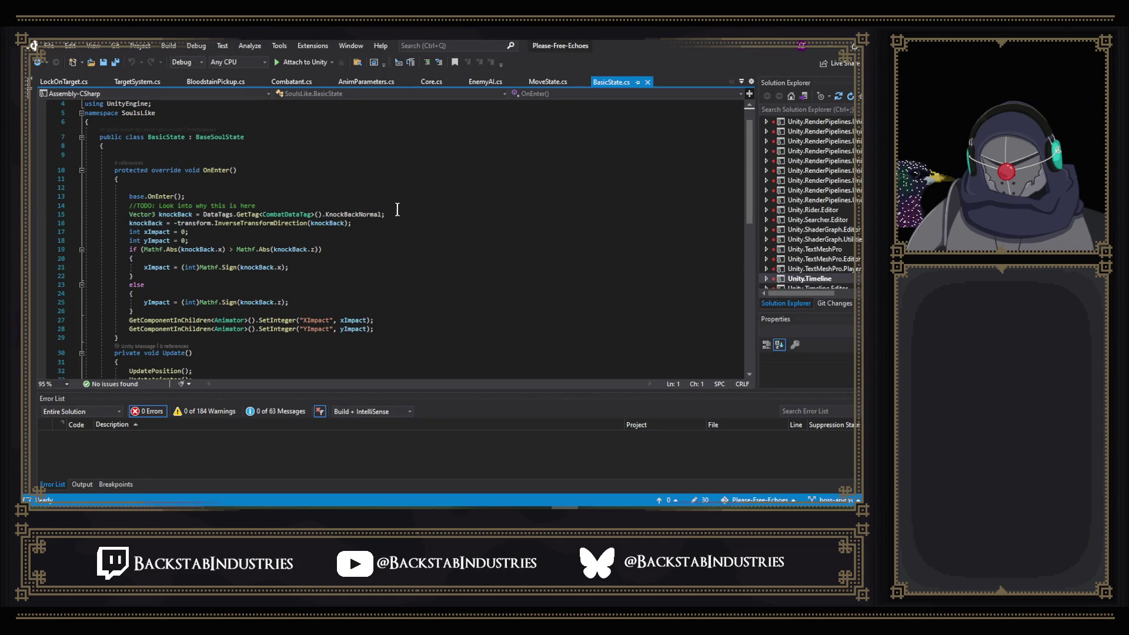
# - Scroll through BasicState.cs's OnEnter, Update and OnInput methods, then go back to Unity
pyautogui.scroll(-5, 461, 221)
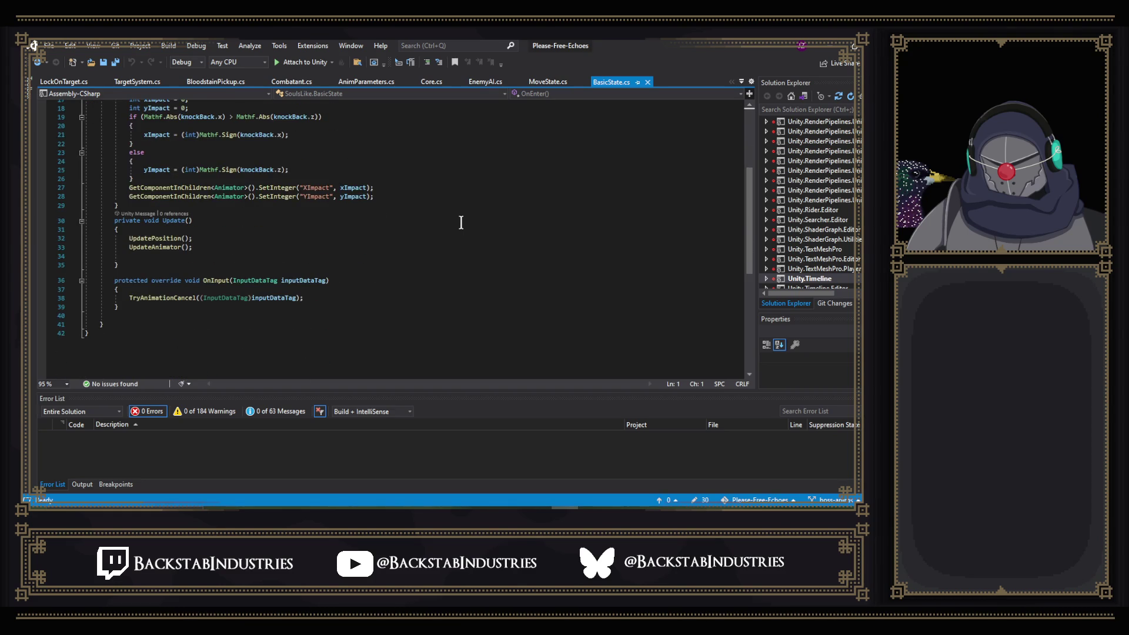
pyautogui.scroll(6, 460, 222)
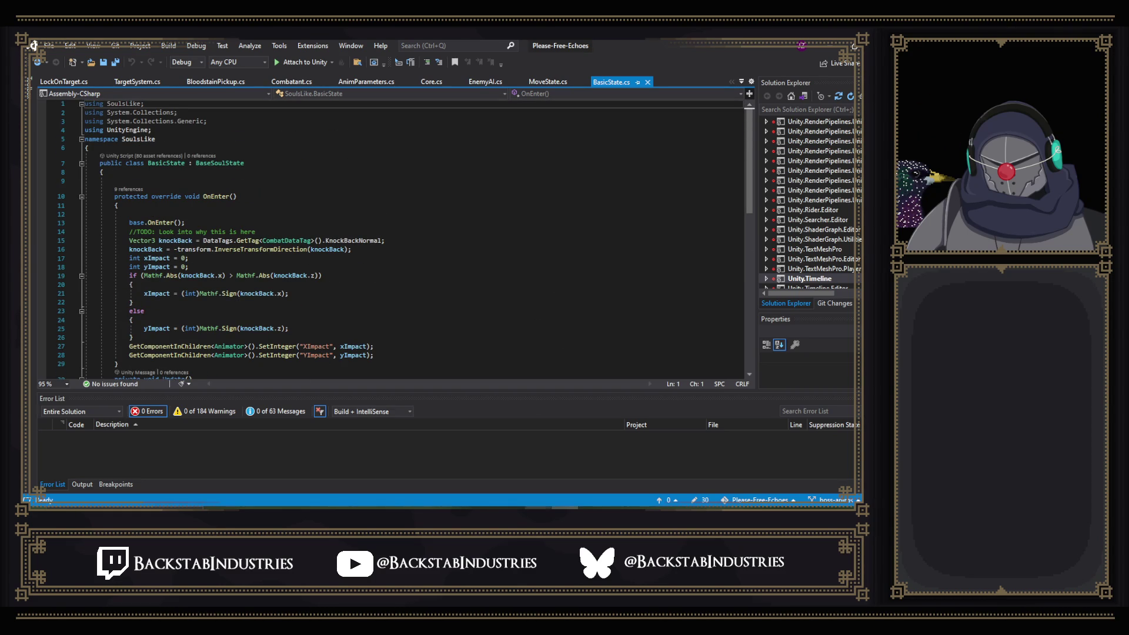
pyautogui.click(405, 509)
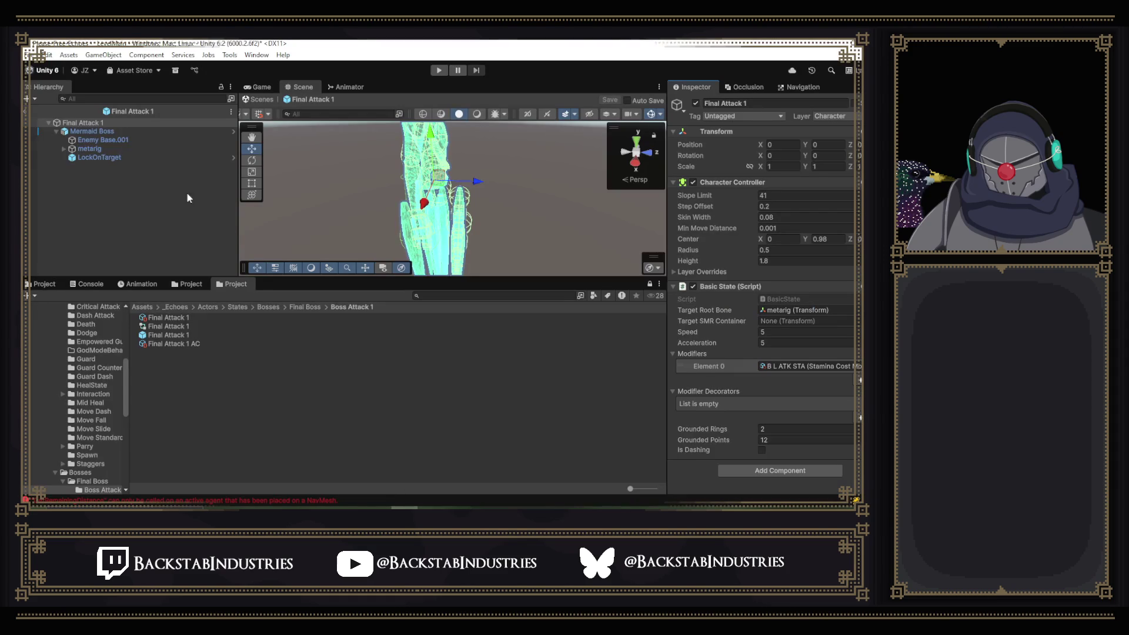
# - Scroll through Mermaid Boss's Inspector components and open its Combatant script
pyautogui.click(124, 131)
pyautogui.scroll(-5, 781, 329)
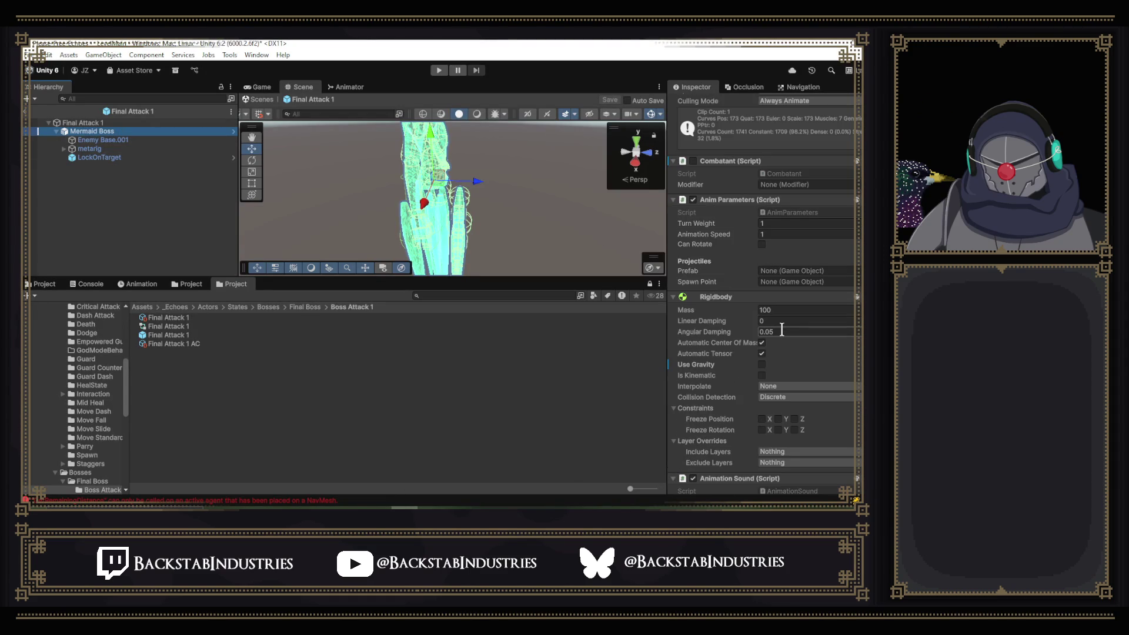
pyautogui.scroll(-1, 781, 329)
pyautogui.scroll(5, 782, 329)
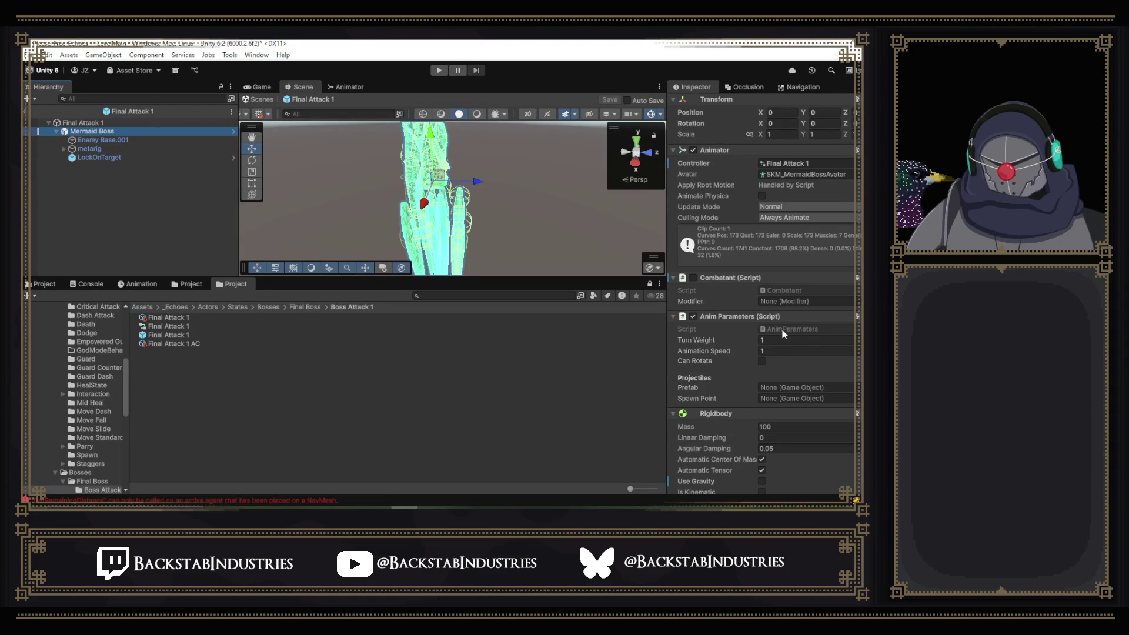
pyautogui.scroll(1, 783, 334)
pyautogui.click(783, 332)
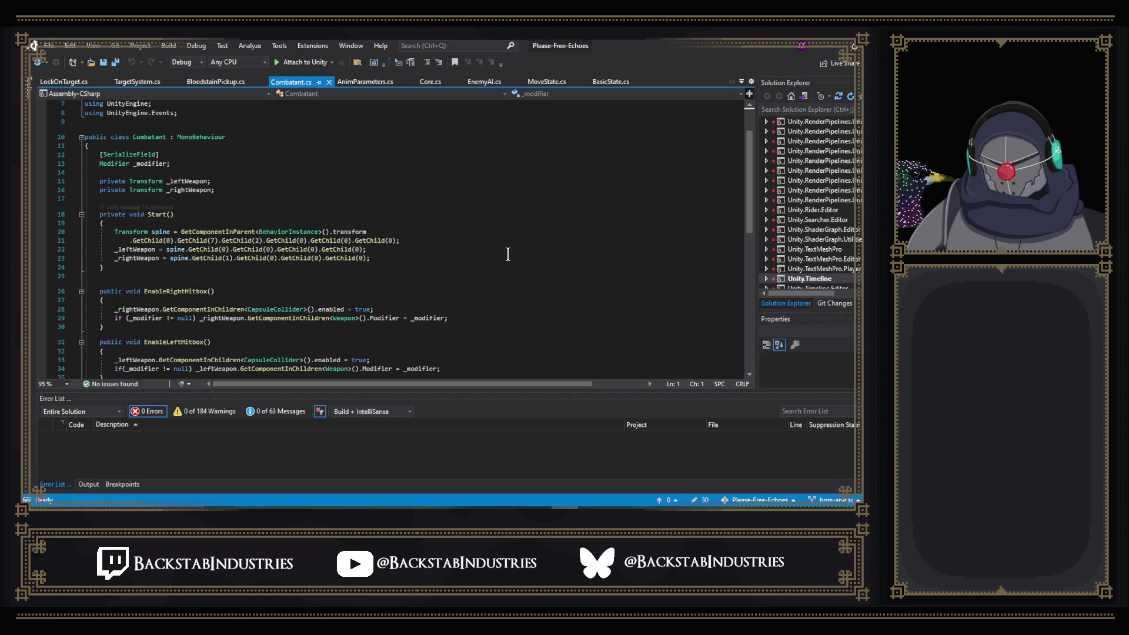
# - Scroll Combatant.cs from the hitbox methods up to the using directives, then return to Unity
pyautogui.scroll(-5, 508, 253)
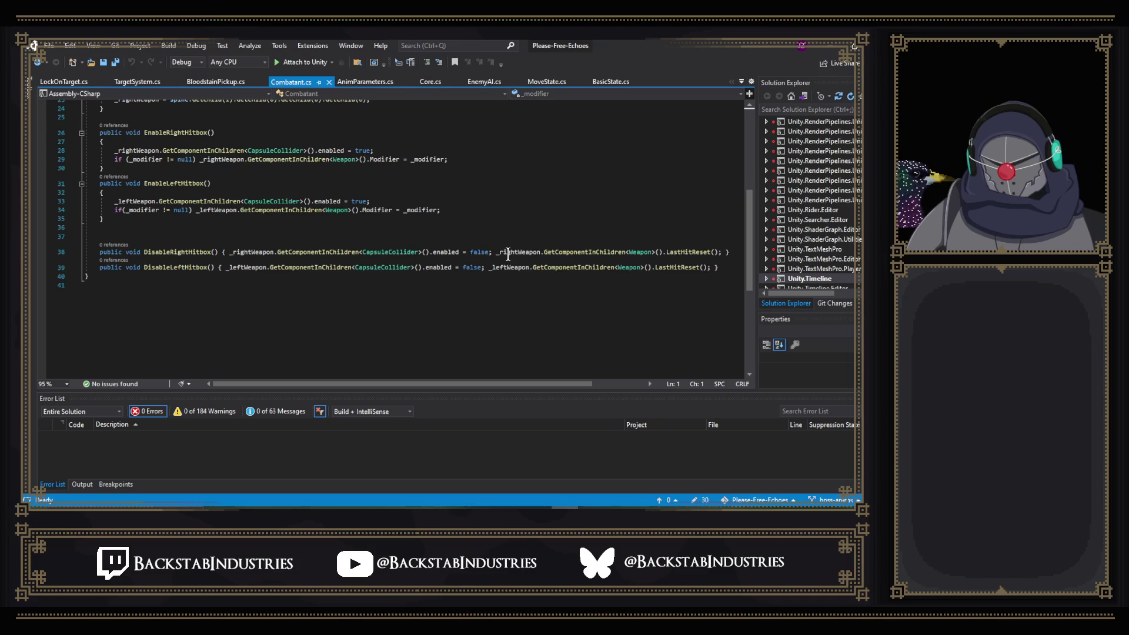
pyautogui.scroll(4, 511, 258)
pyautogui.scroll(3, 516, 261)
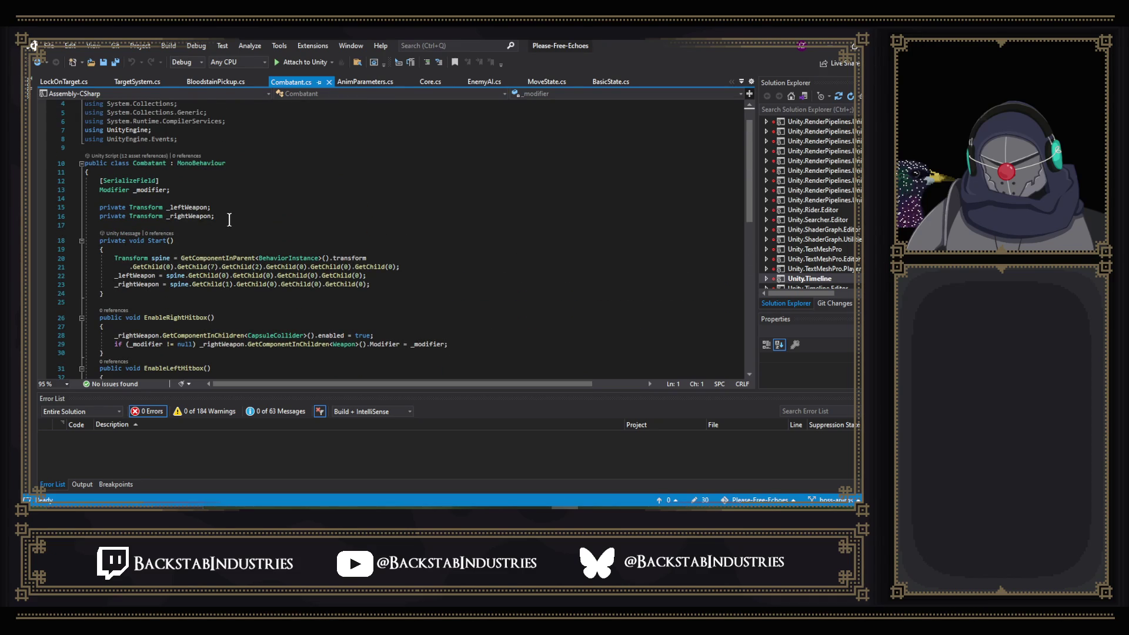
pyautogui.scroll(1, 256, 245)
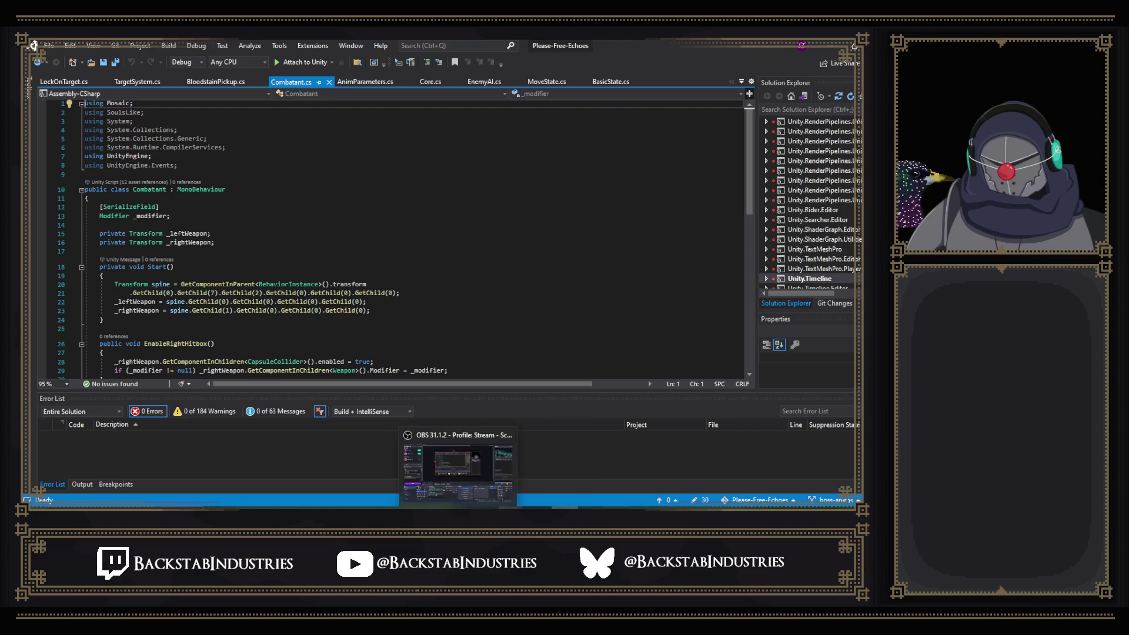
pyautogui.moveTo(485, 508)
pyautogui.click(525, 508)
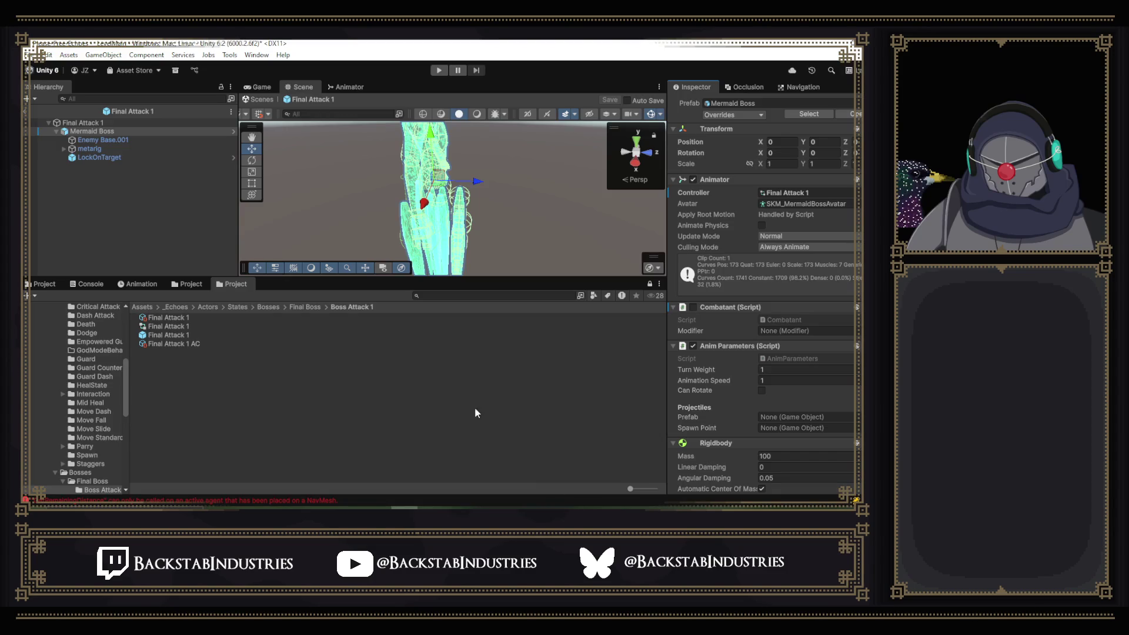
# - Select LockOnTarget in the Hierarchy and open its script from the Inspector's Script field
pyautogui.click(158, 155)
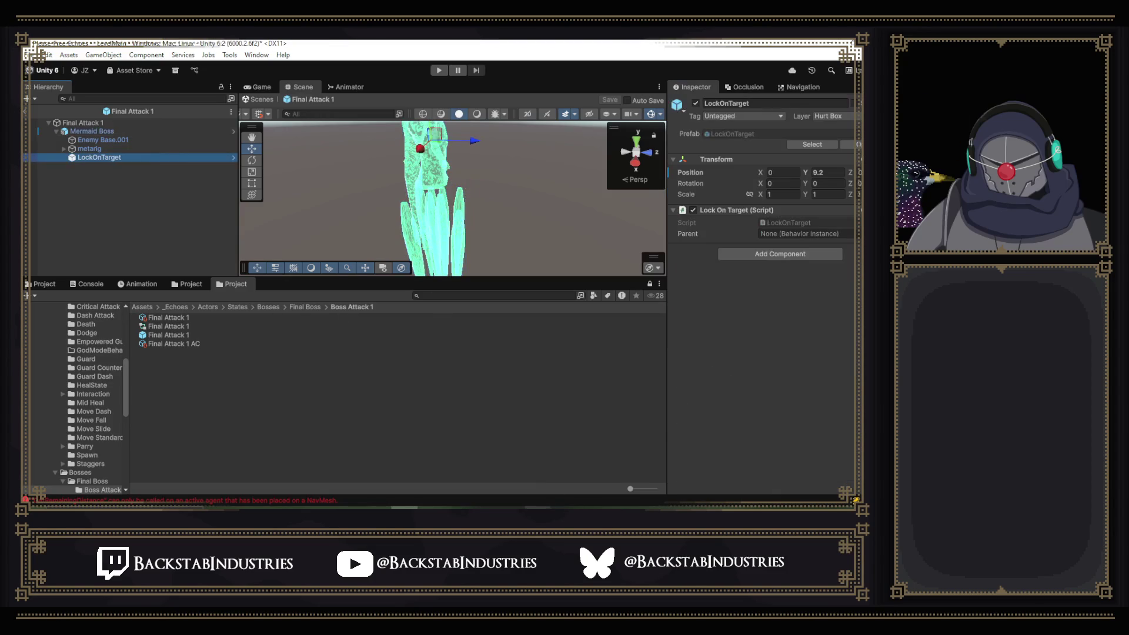
pyautogui.click(784, 222)
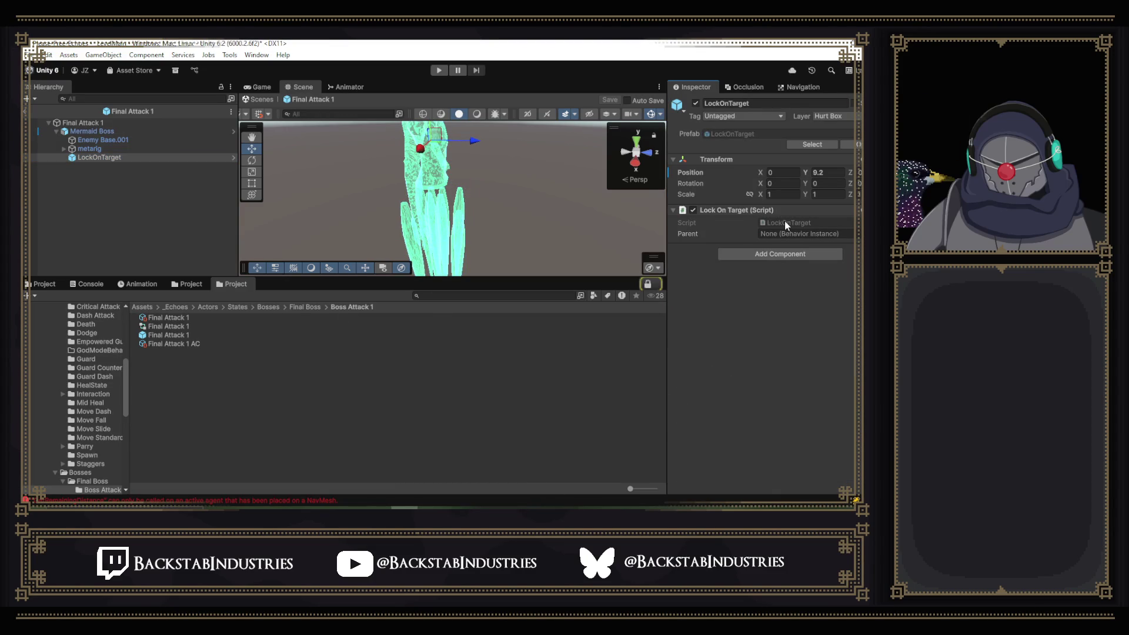
pyautogui.doubleClick(784, 221)
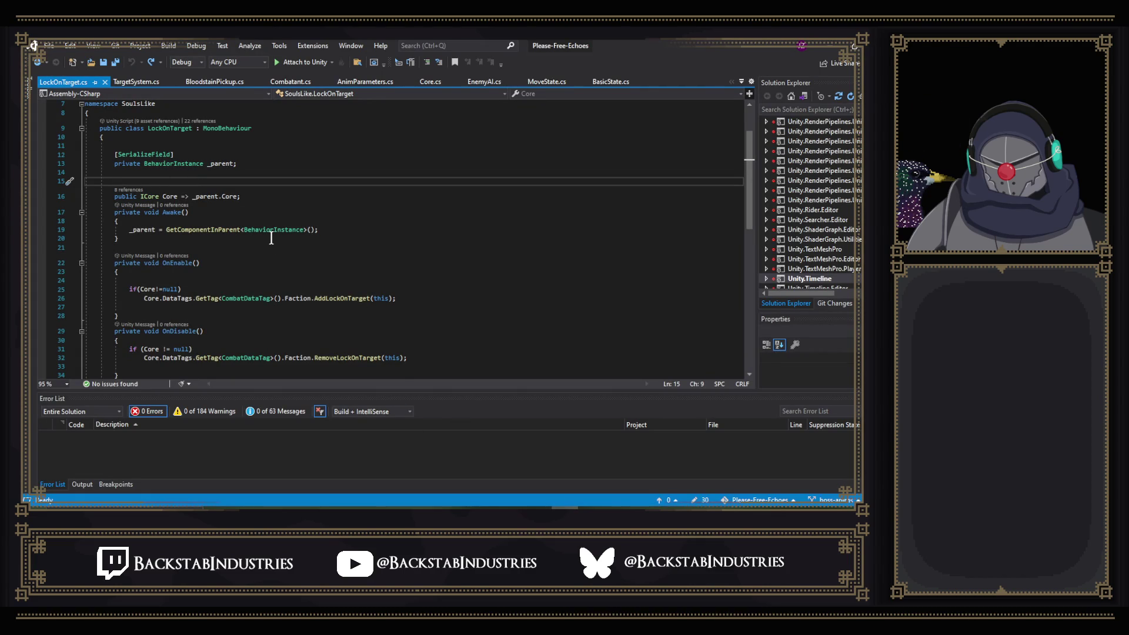
# - List LockOnTarget's 22 references and open the TargetSystem.cs usage on line 17
pyautogui.scroll(-1, 282, 231)
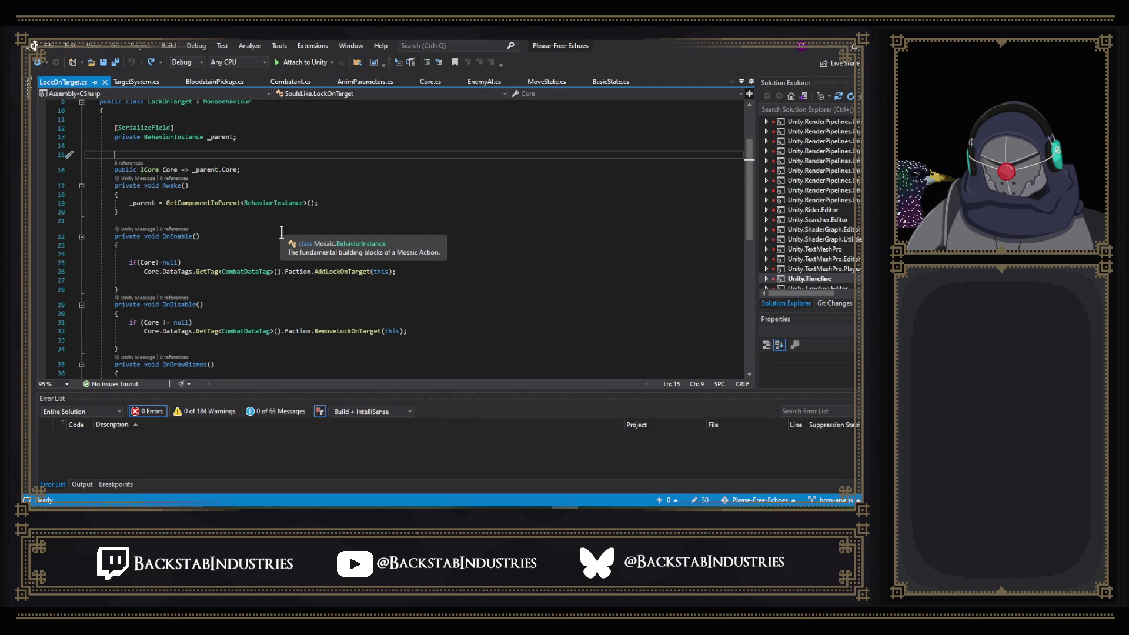
pyautogui.scroll(3, 256, 163)
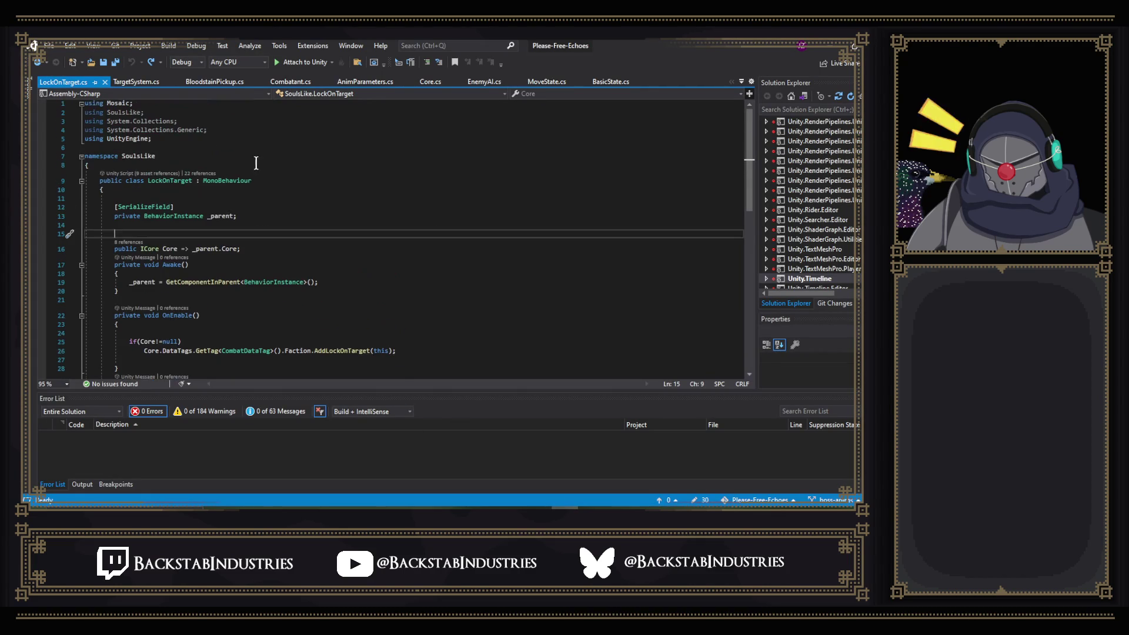
pyautogui.click(198, 174)
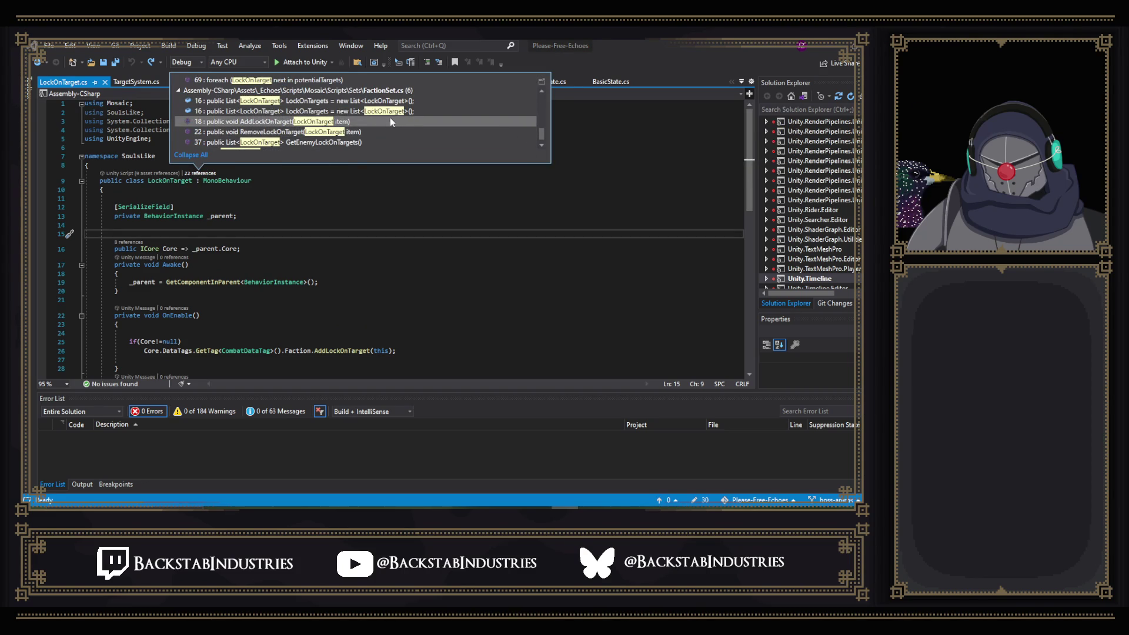
pyautogui.scroll(3, 358, 117)
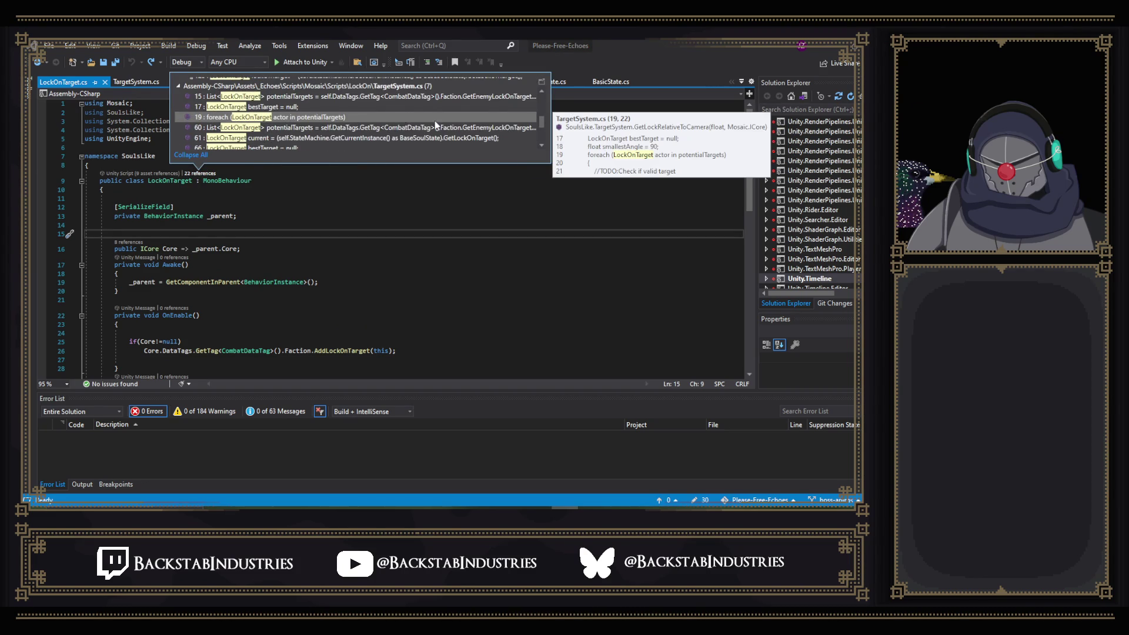
pyautogui.scroll(2, 435, 121)
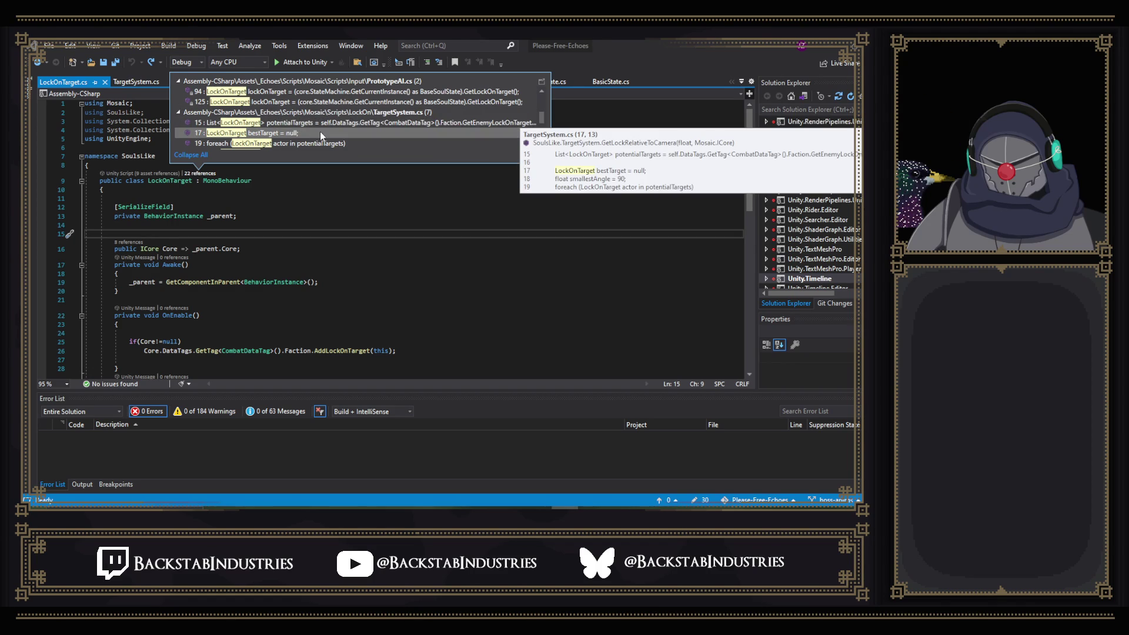
pyautogui.doubleClick(320, 132)
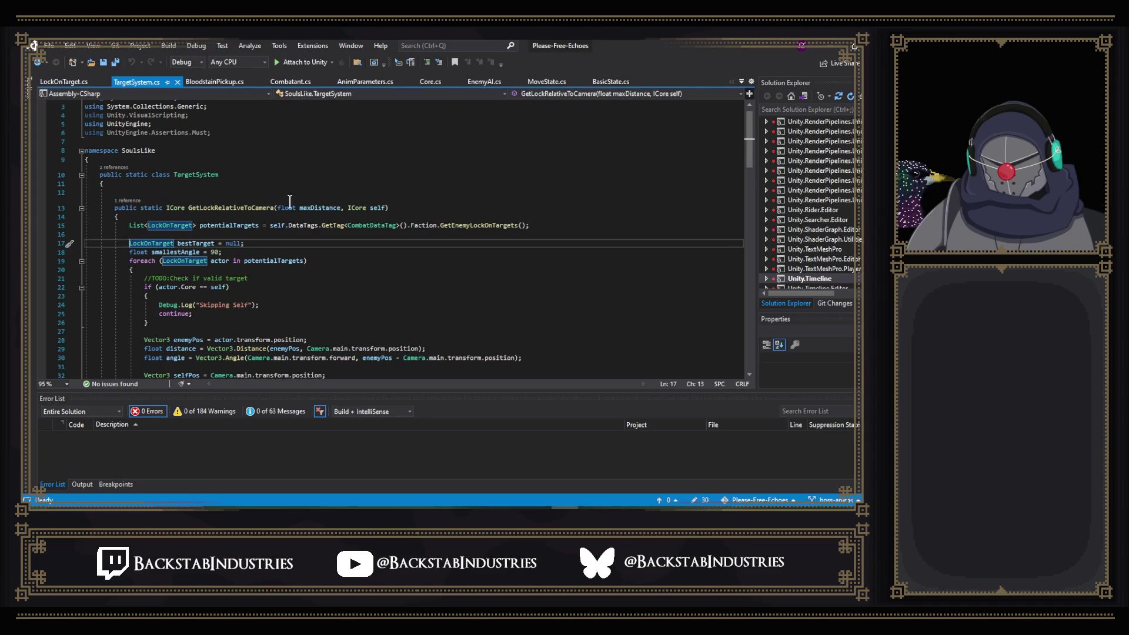
# - Read through GetLockRelativeToCamera in TargetSystem.cs and show its single caller at BaseSoulState.cs line 147
pyautogui.scroll(-4, 300, 229)
pyautogui.scroll(-1, 301, 231)
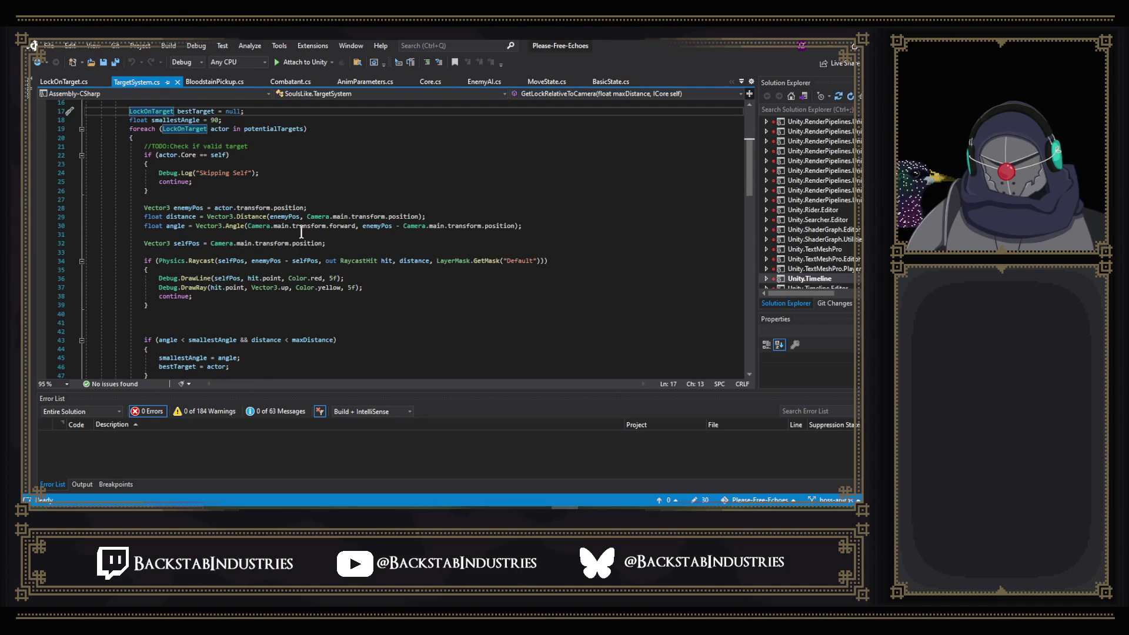
pyautogui.scroll(-3, 289, 188)
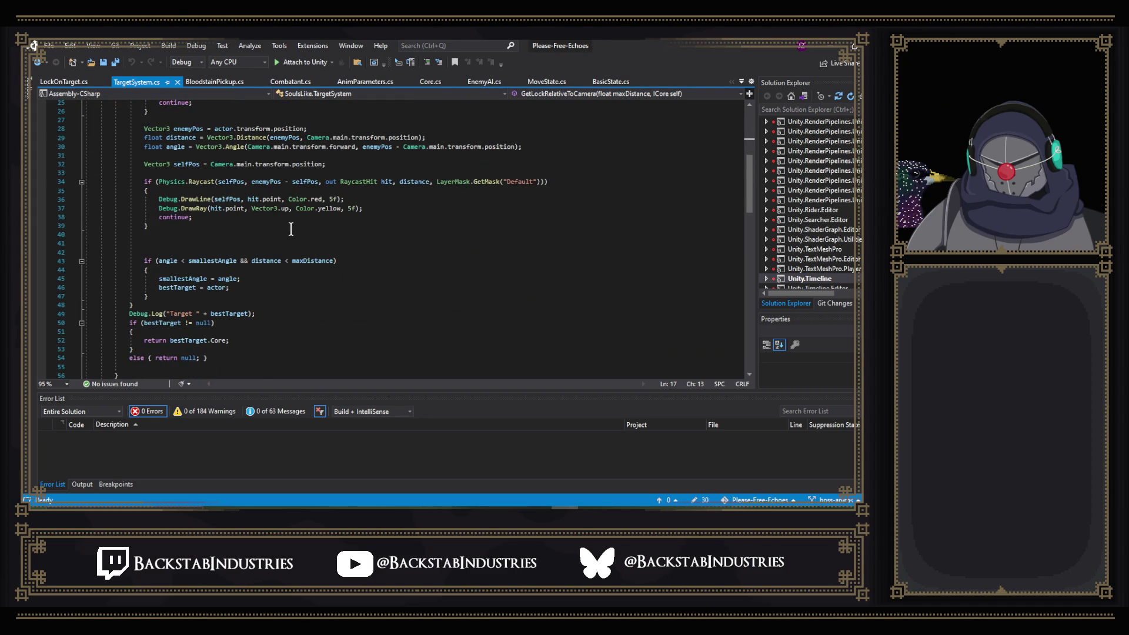
pyautogui.scroll(-3, 290, 230)
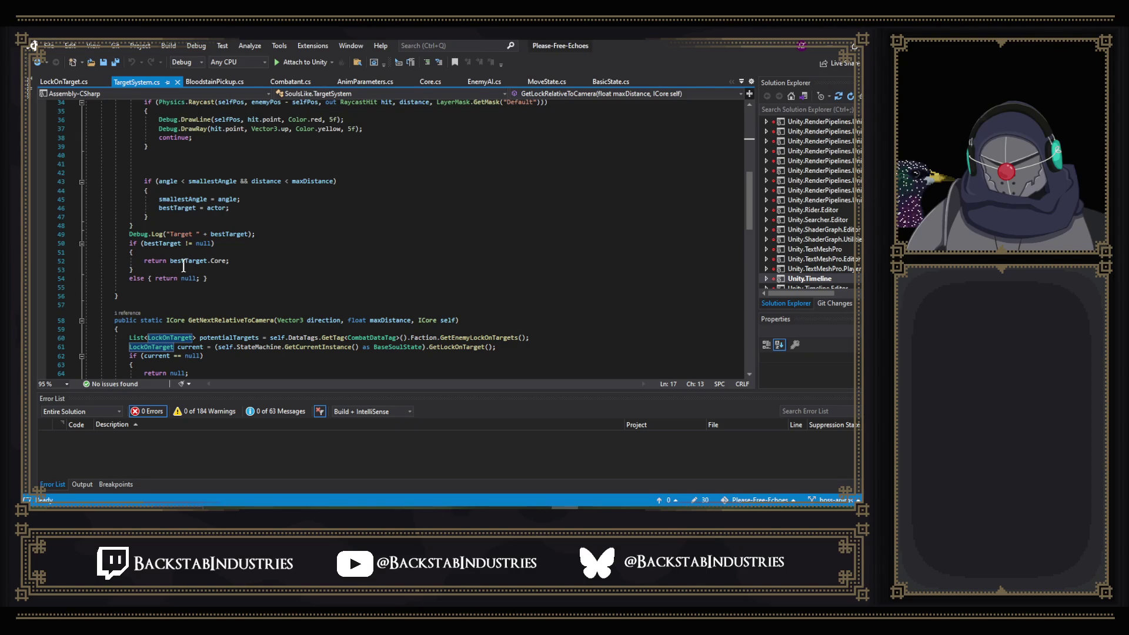
pyautogui.moveTo(193, 264)
pyautogui.scroll(11, 192, 263)
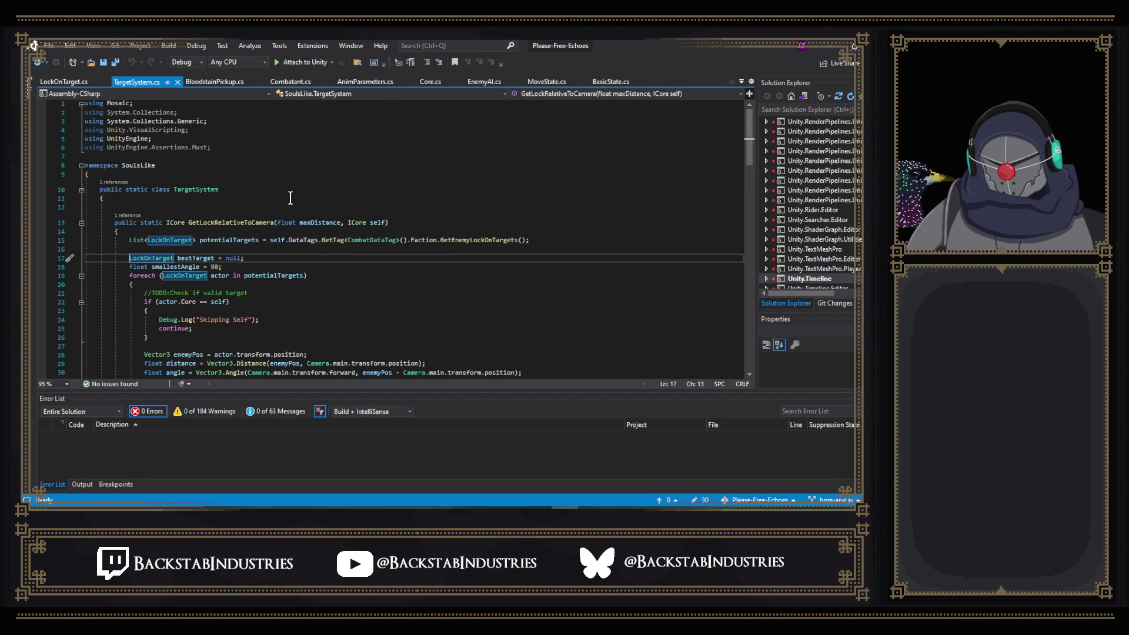
pyautogui.click(127, 216)
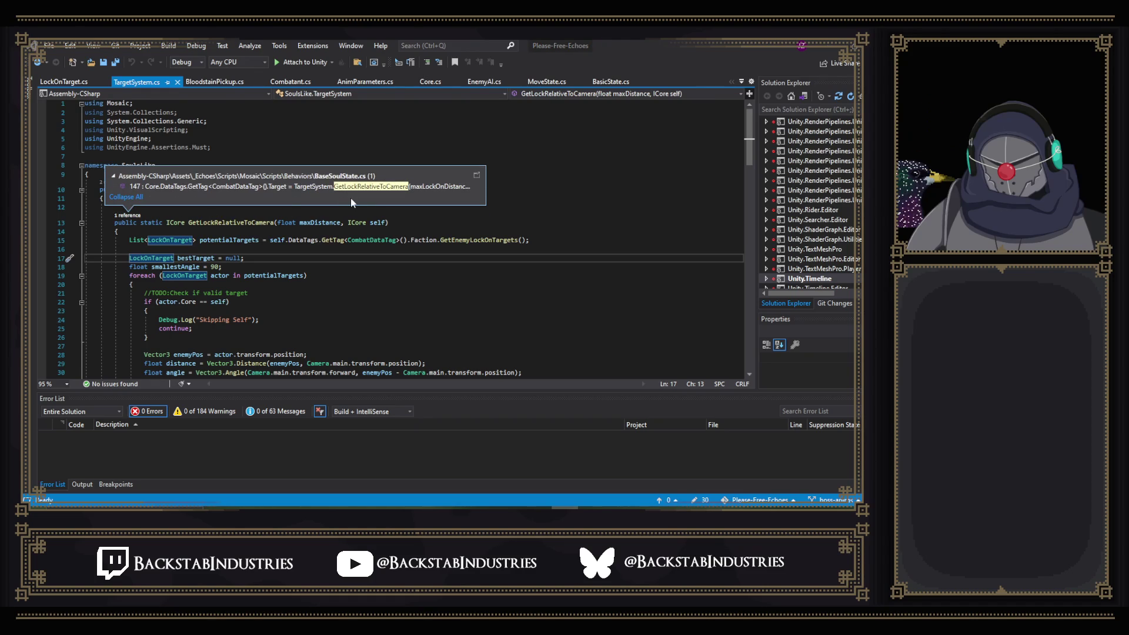
# - Open OnLockOn in BaseSoulState.cs and jump from its CodeLens to the PlayerSoulInput.cs caller
pyautogui.doubleClick(298, 187)
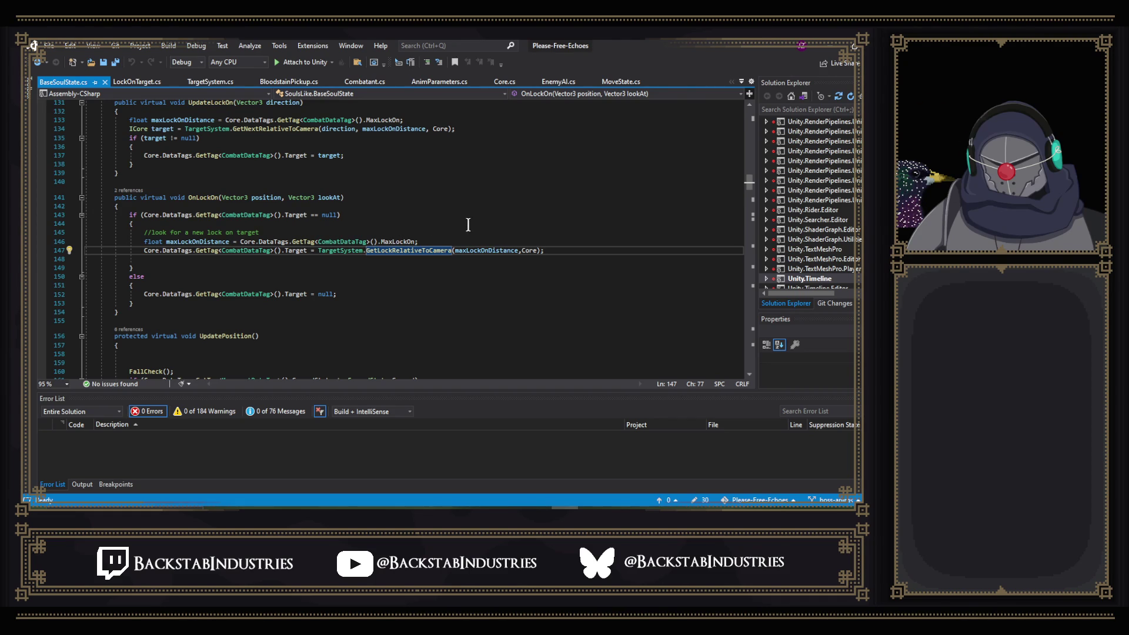
pyautogui.scroll(-5, 446, 232)
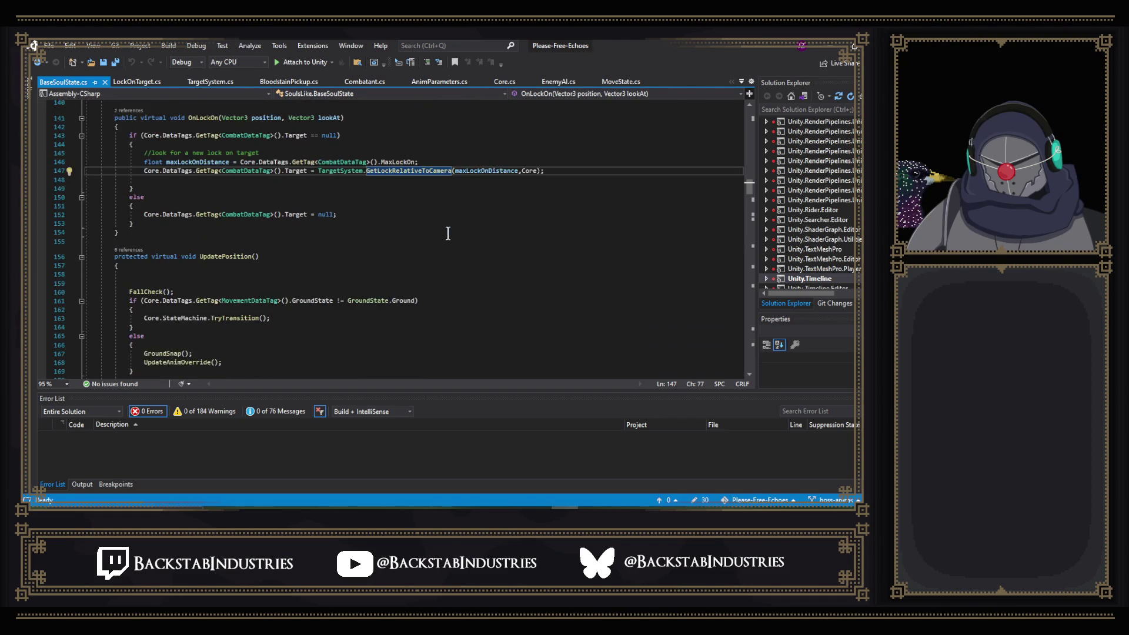
pyautogui.scroll(5, 361, 235)
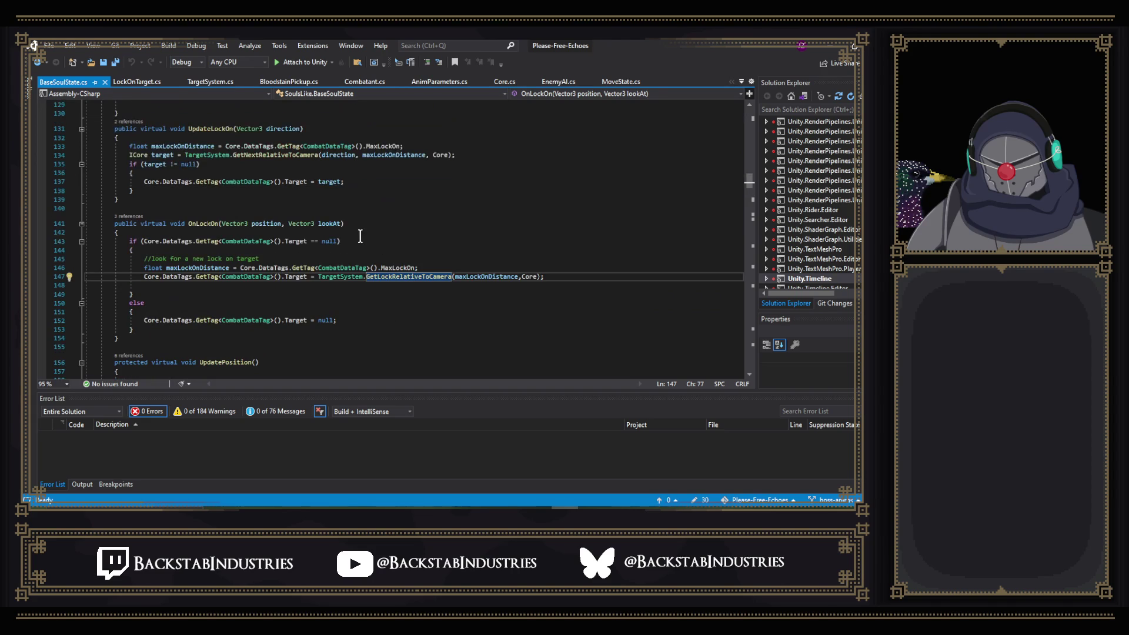
pyautogui.click(133, 217)
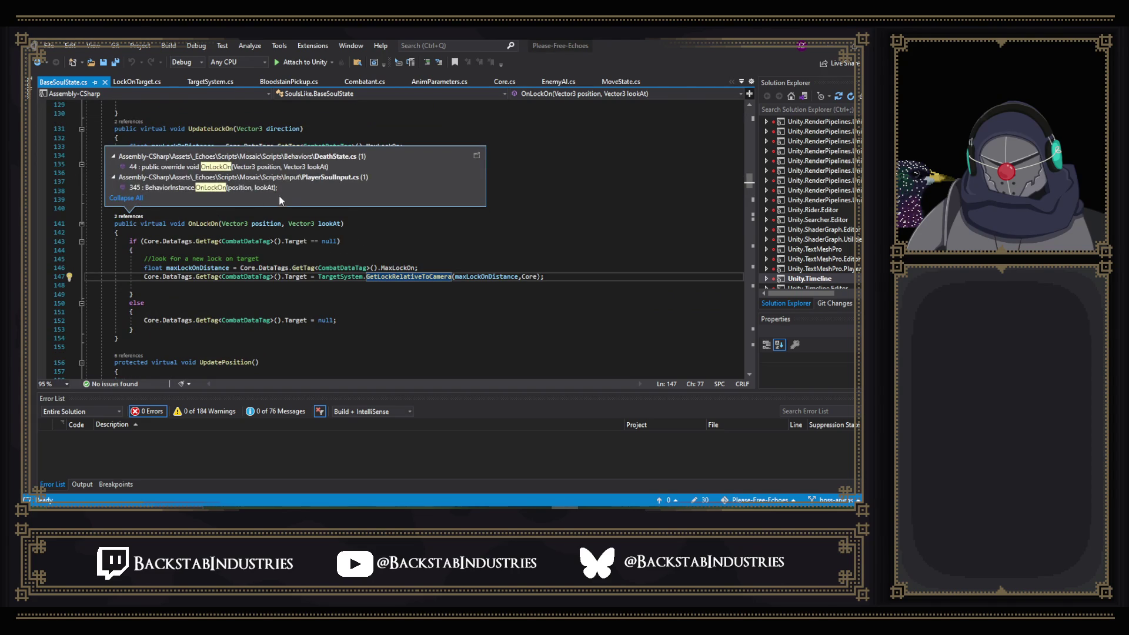
pyautogui.moveTo(297, 189)
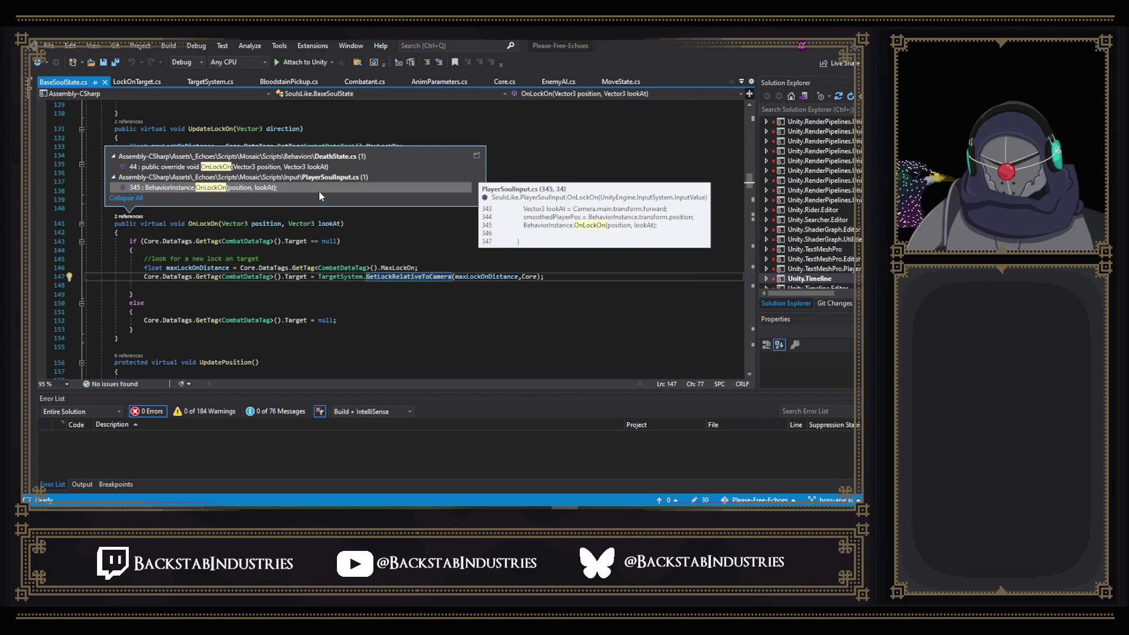
pyautogui.doubleClick(321, 188)
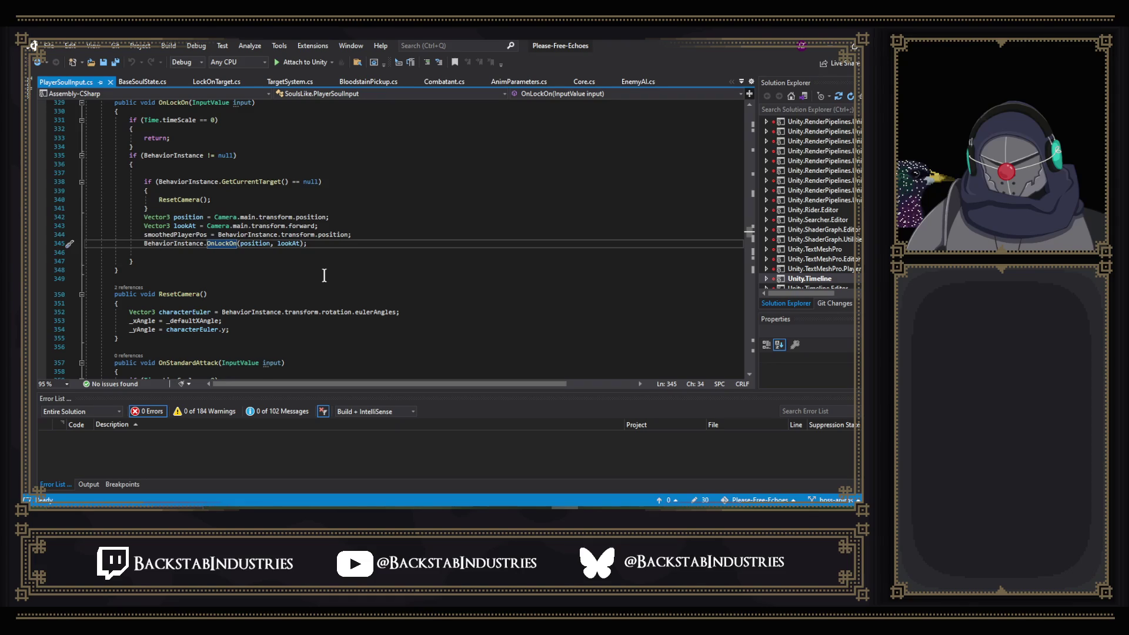
# - Compare both files' OnLockOn code, then bring up actions on GetLockRelativeToCamera in BaseSoulState.cs
pyautogui.click(143, 82)
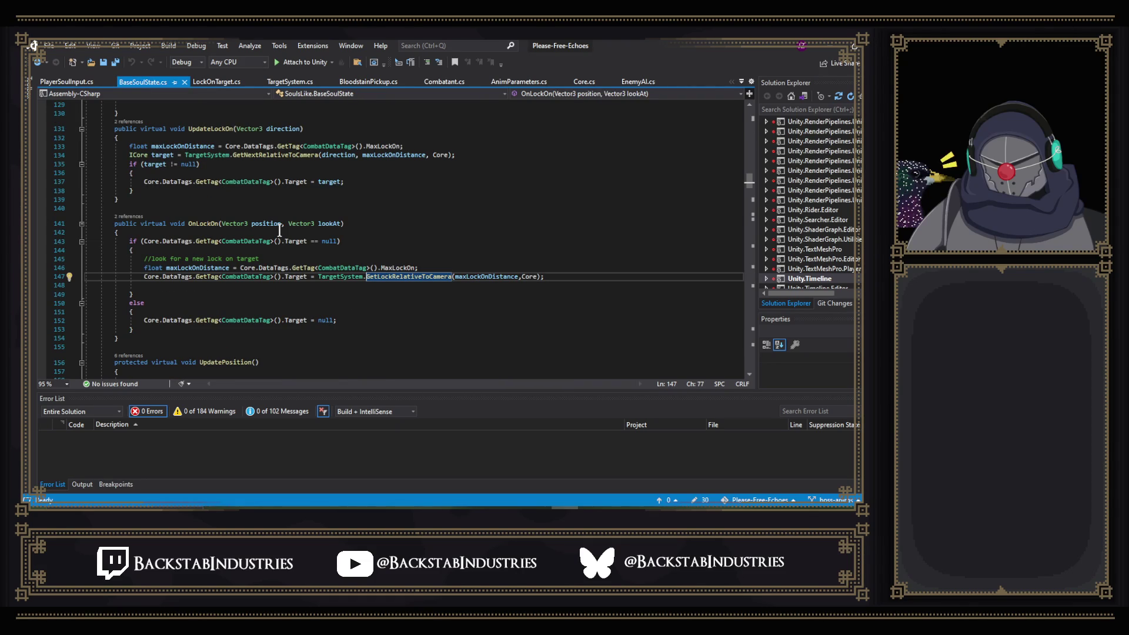
pyautogui.click(79, 83)
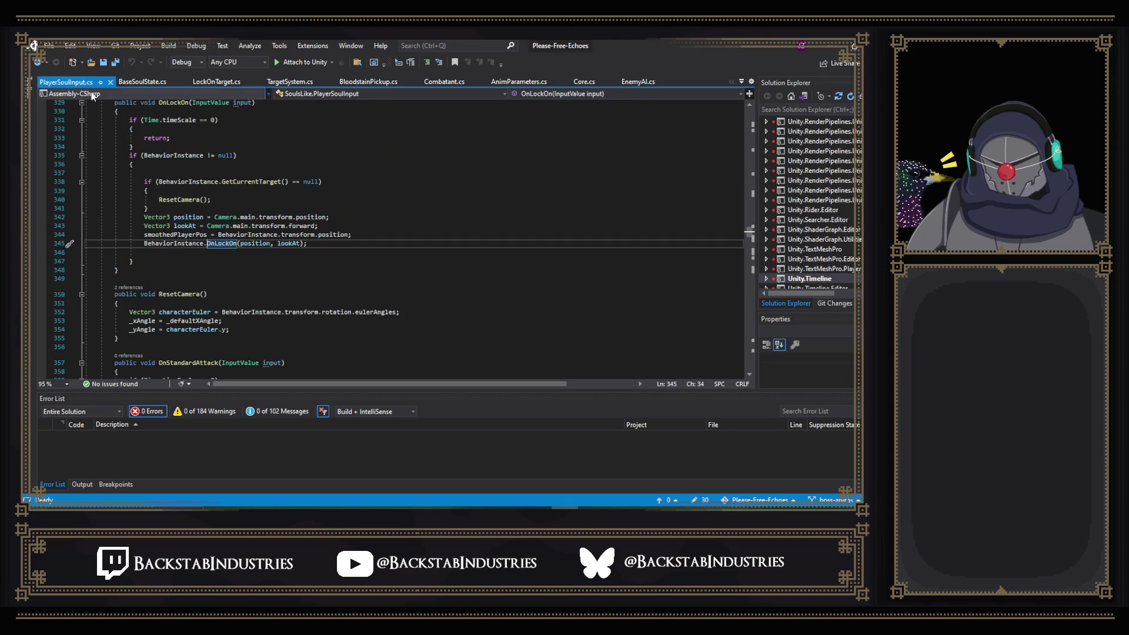
pyautogui.scroll(2, 310, 218)
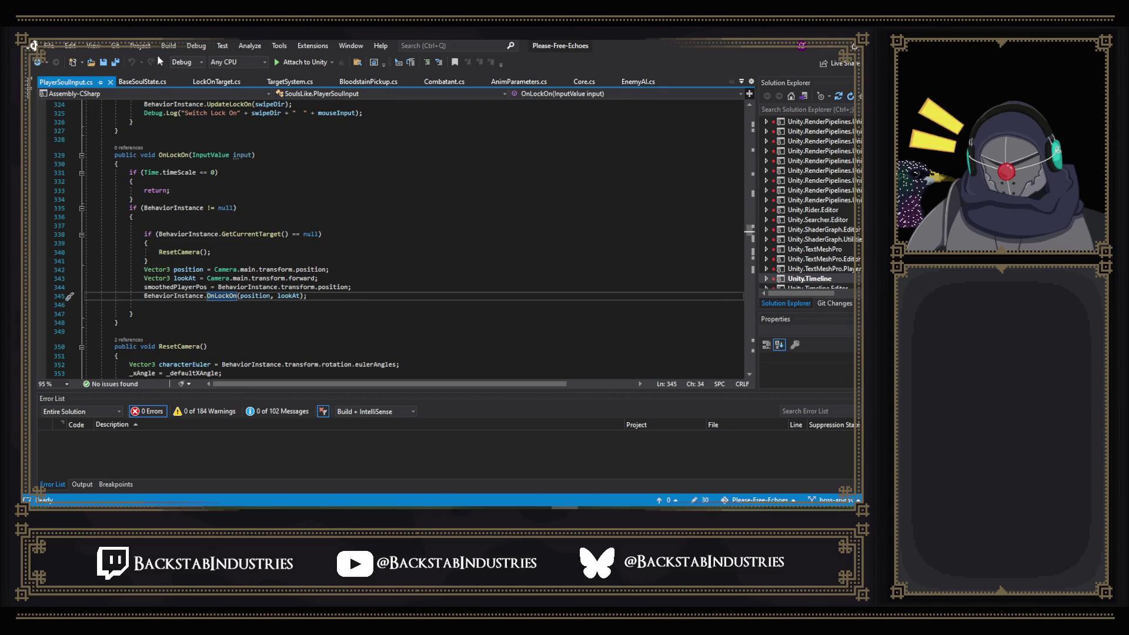
pyautogui.click(143, 82)
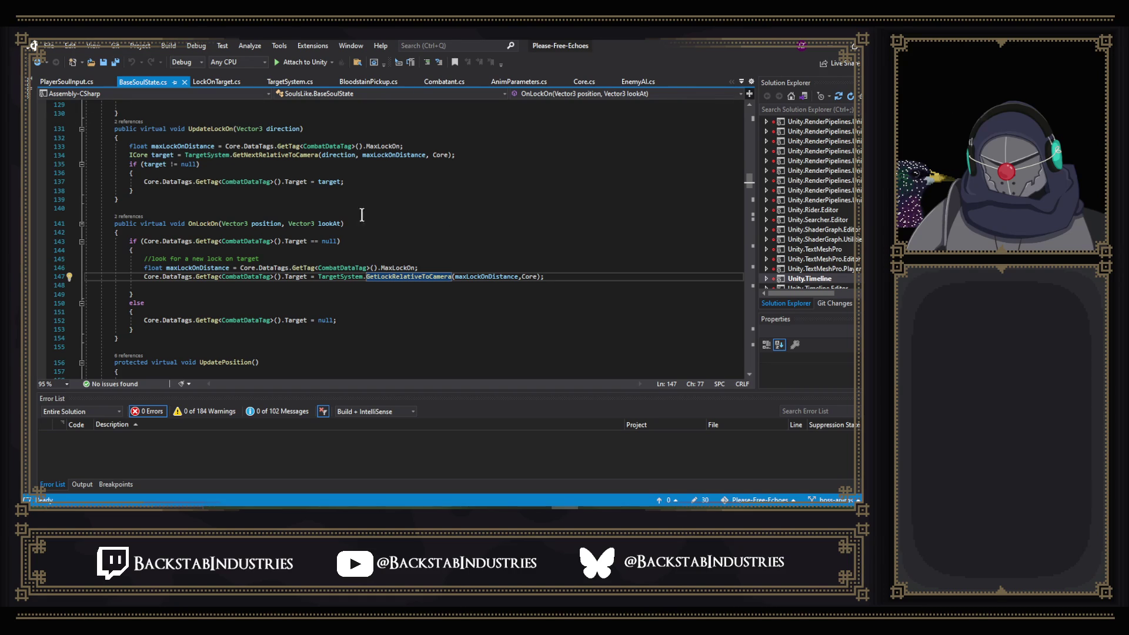
pyautogui.scroll(-4, 173, 197)
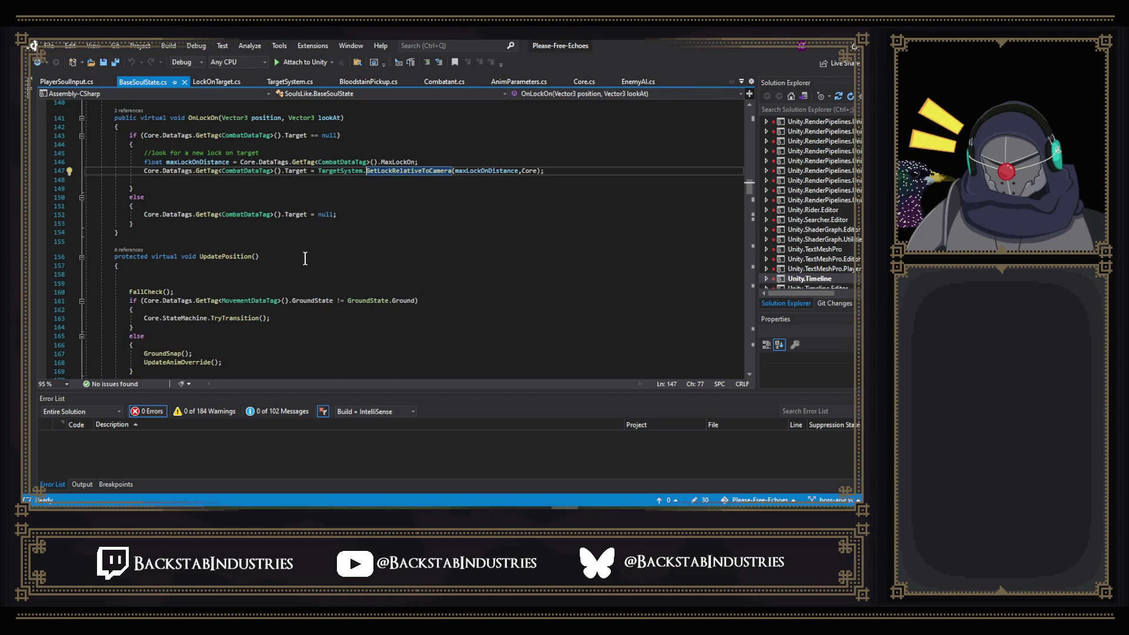
pyautogui.scroll(4, 309, 266)
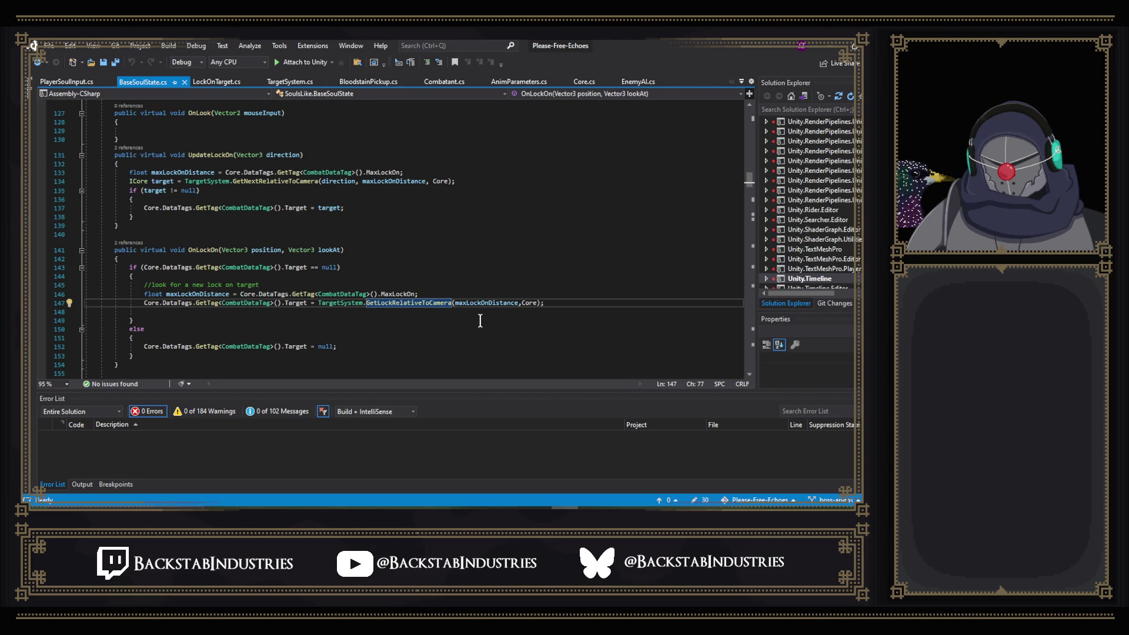
pyautogui.moveTo(413, 305)
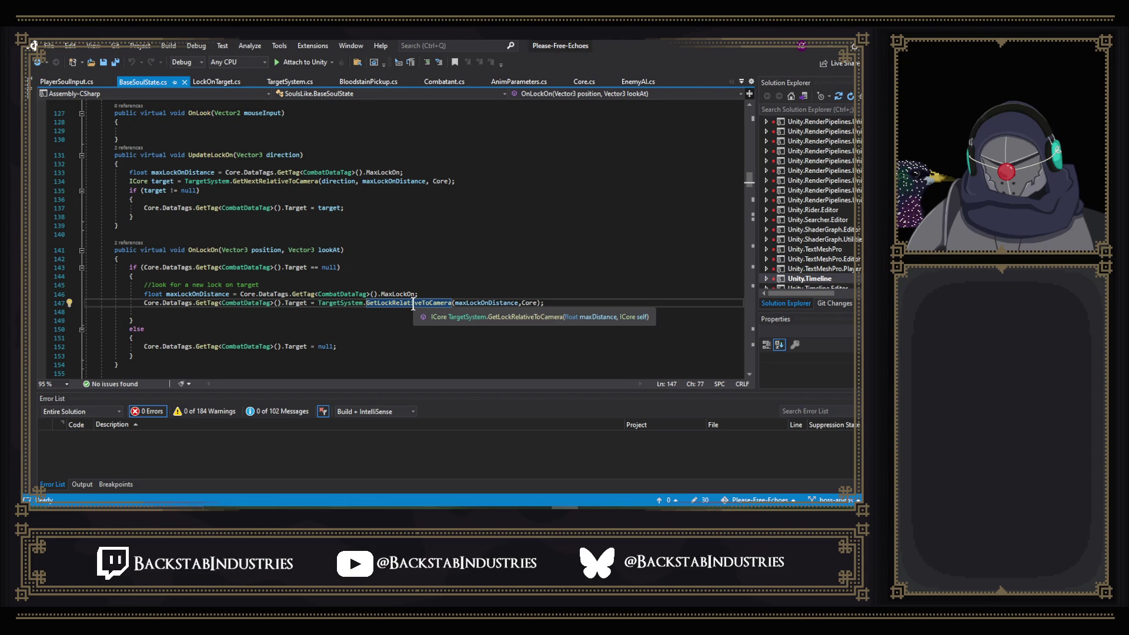
pyautogui.rightClick(413, 305)
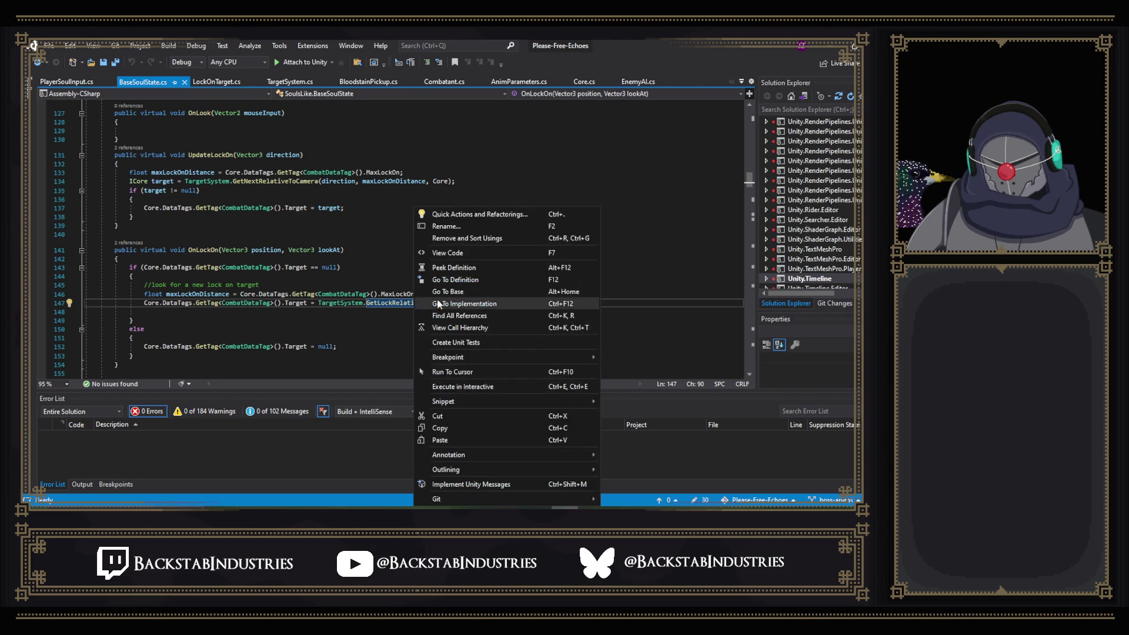
pyautogui.click(461, 281)
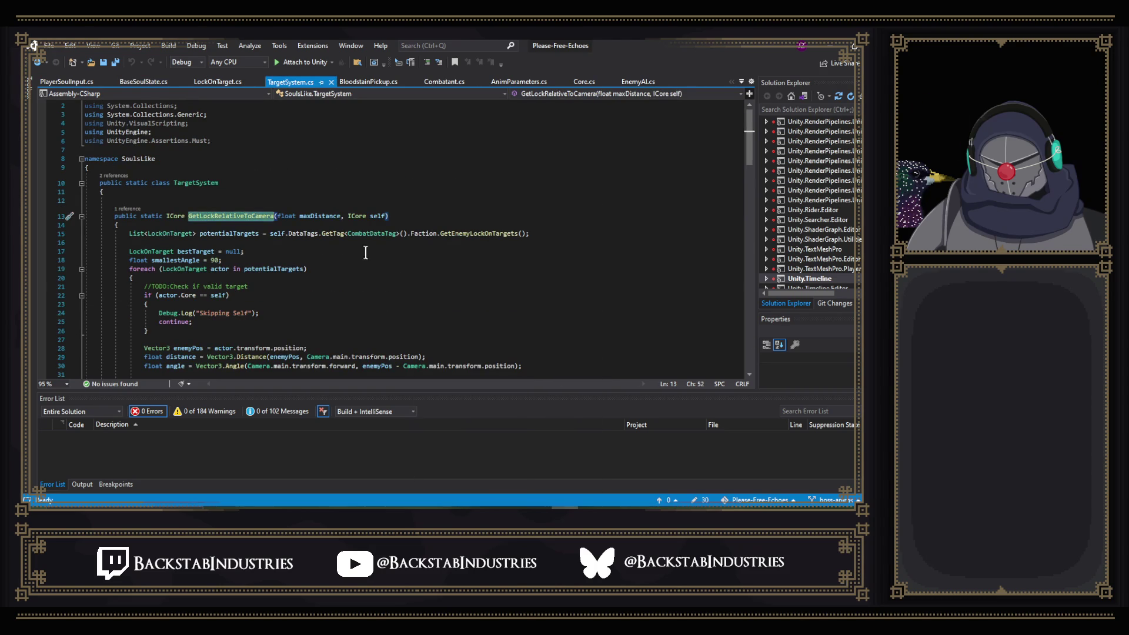
pyautogui.scroll(-1, 324, 199)
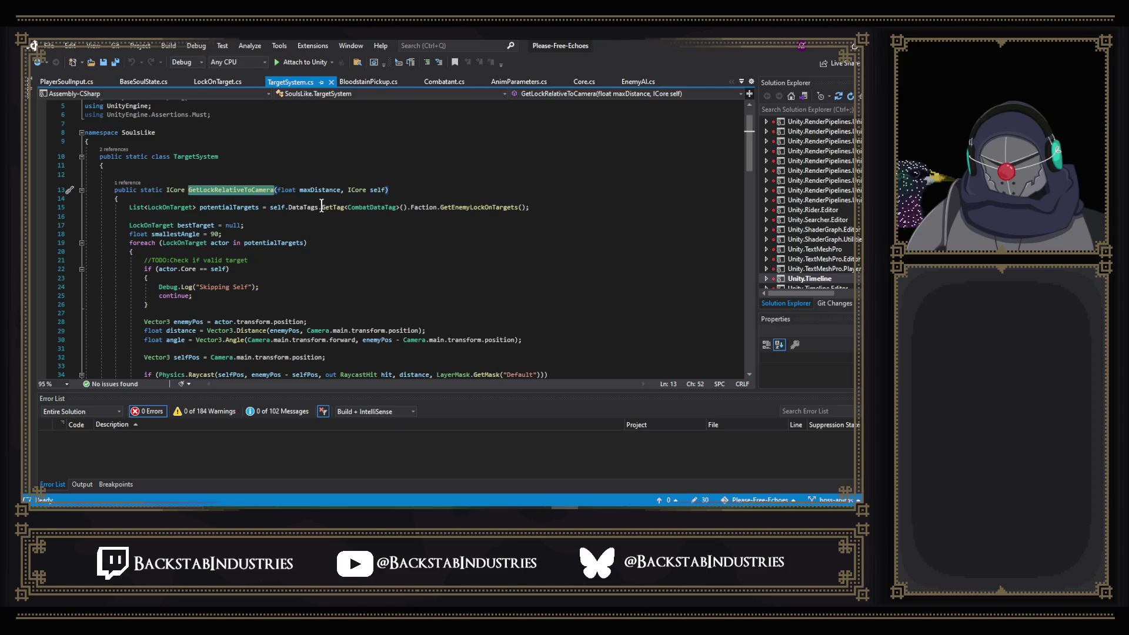
pyautogui.scroll(-3, 323, 208)
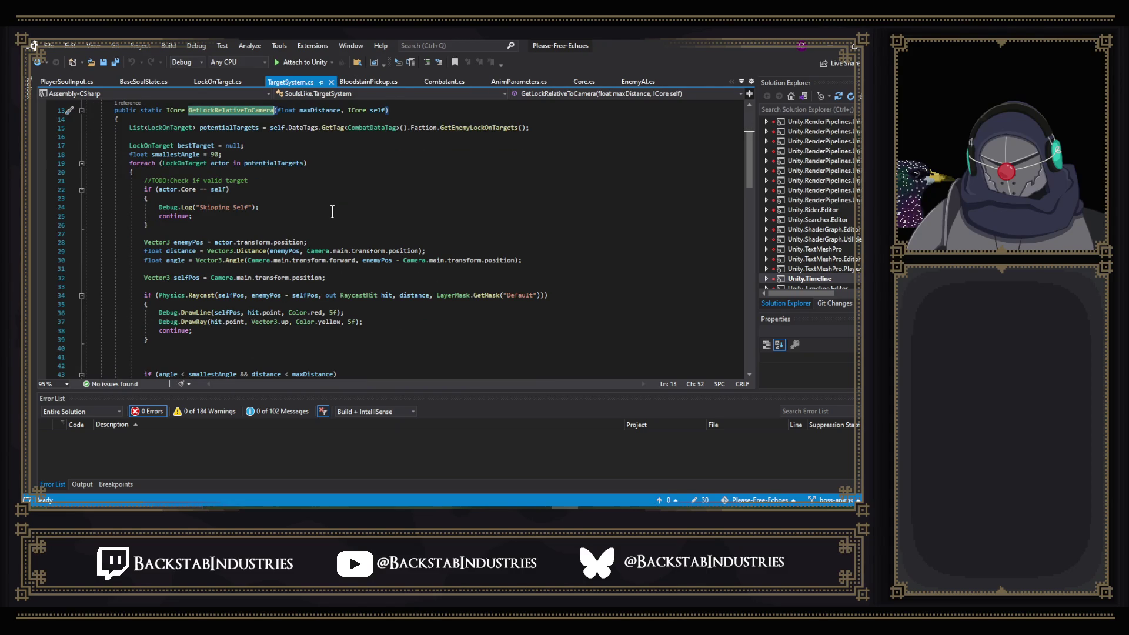
pyautogui.scroll(-3, 332, 211)
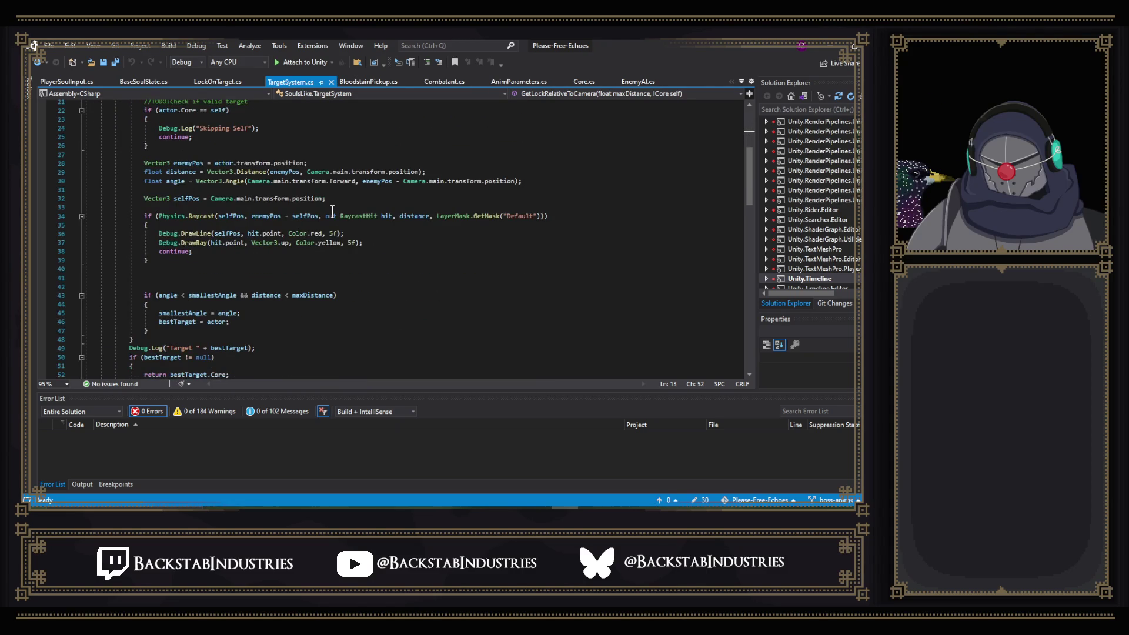
pyautogui.scroll(-3, 332, 210)
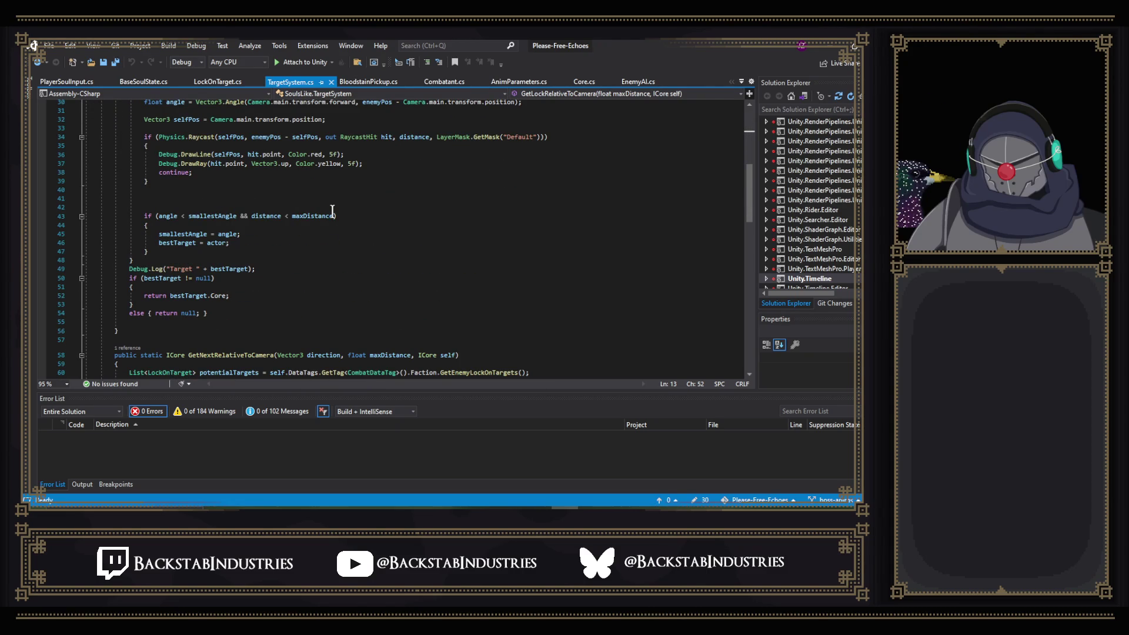
pyautogui.scroll(-3, 303, 226)
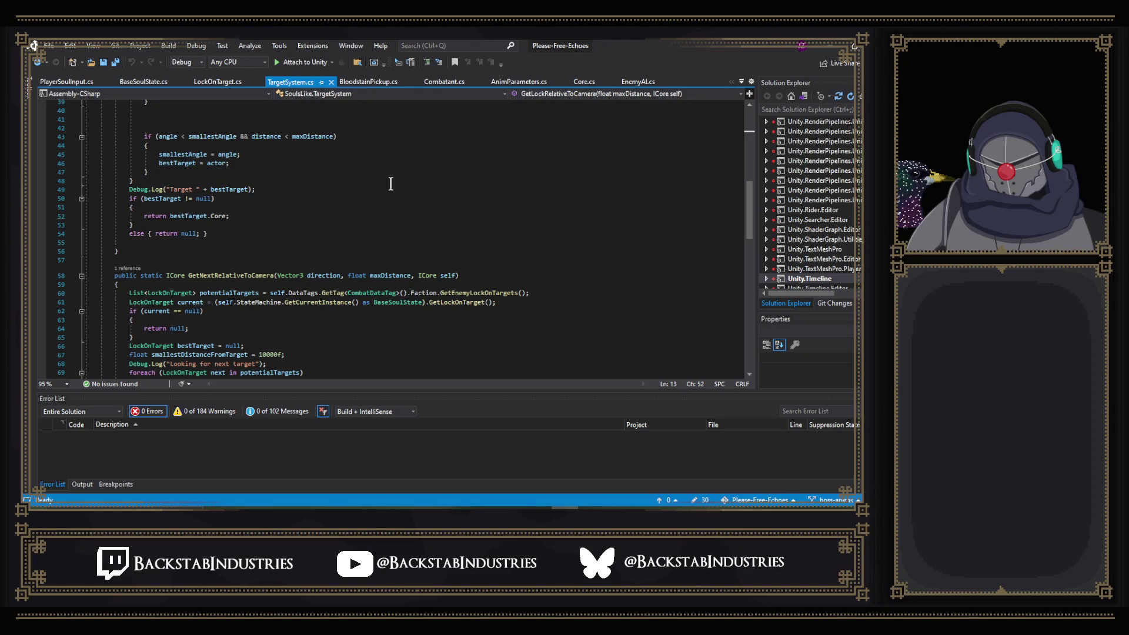
pyautogui.scroll(-4, 352, 200)
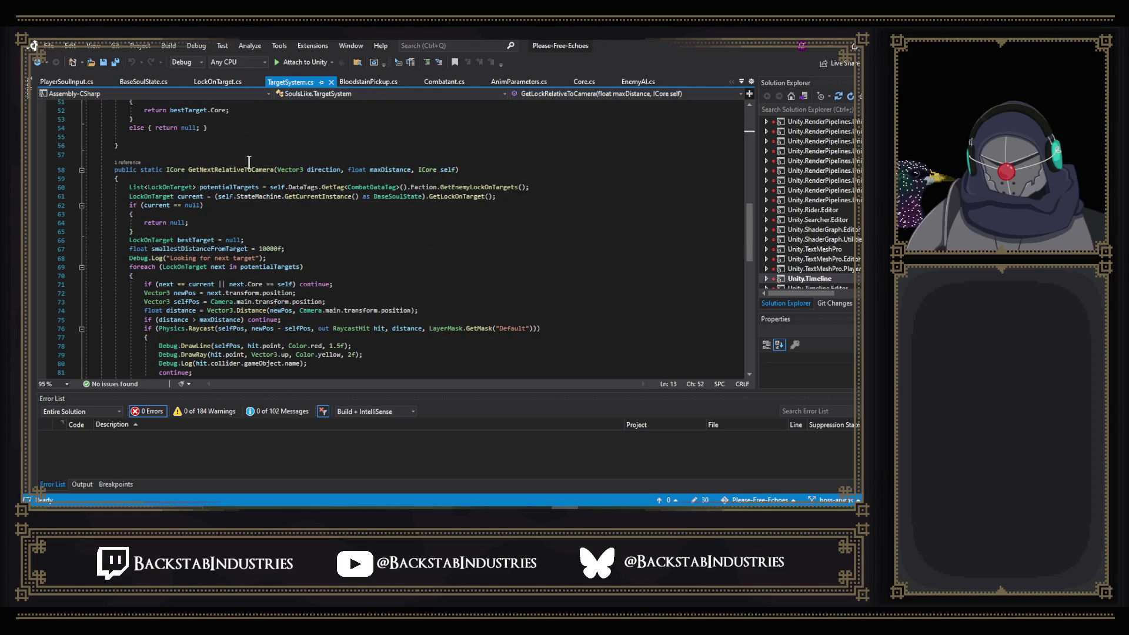
pyautogui.scroll(-10, 325, 164)
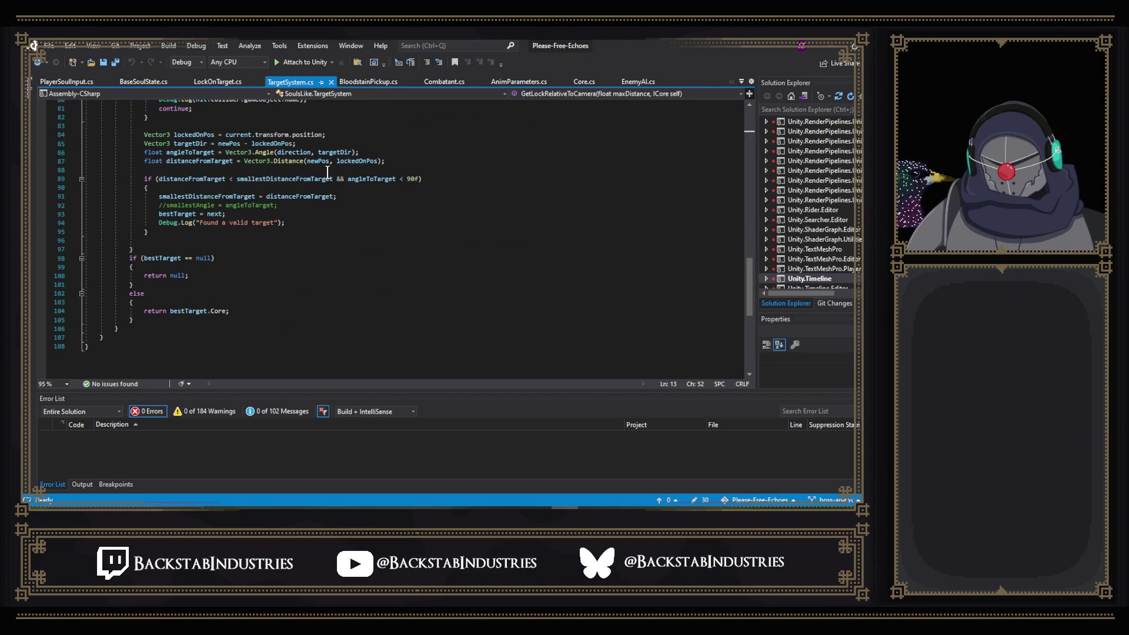
pyautogui.scroll(20, 263, 333)
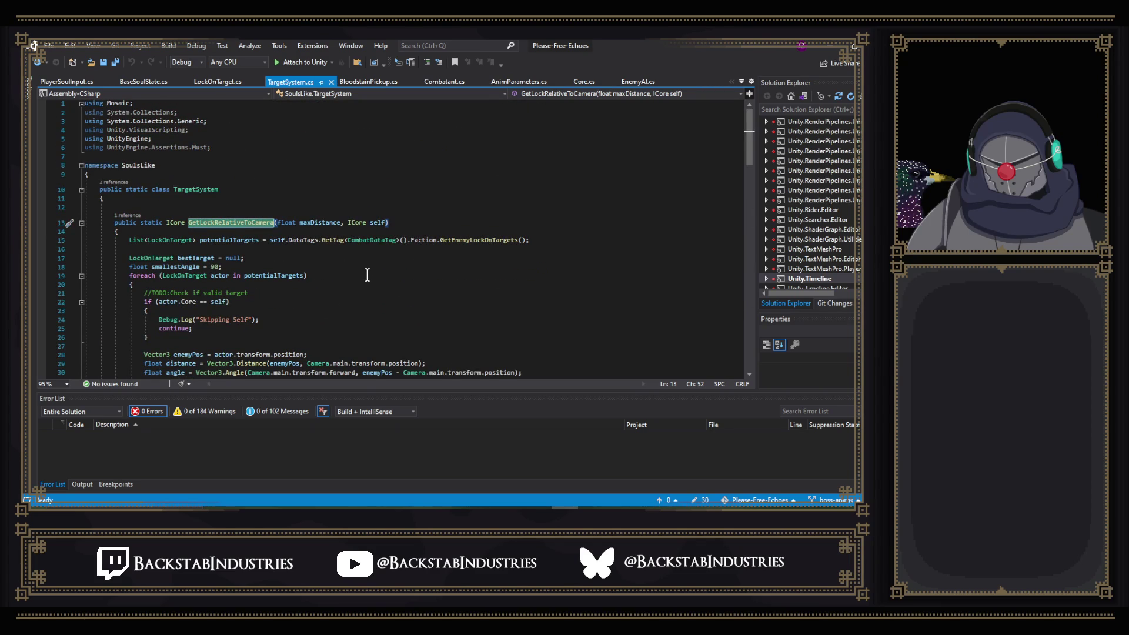
pyautogui.scroll(-2, 473, 250)
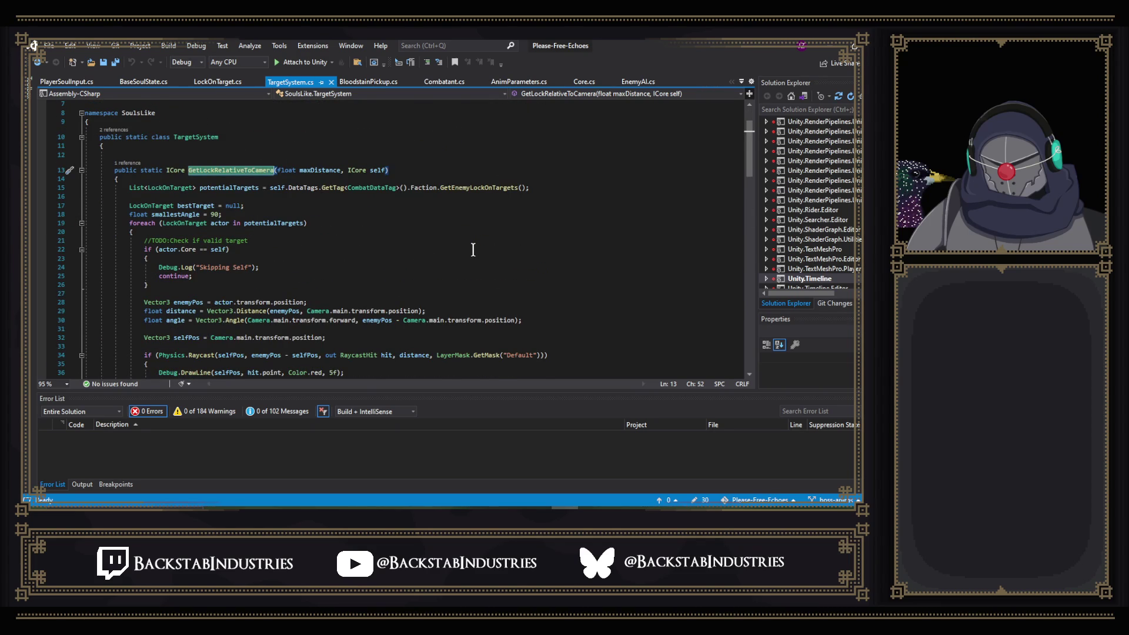
pyautogui.scroll(-2, 473, 250)
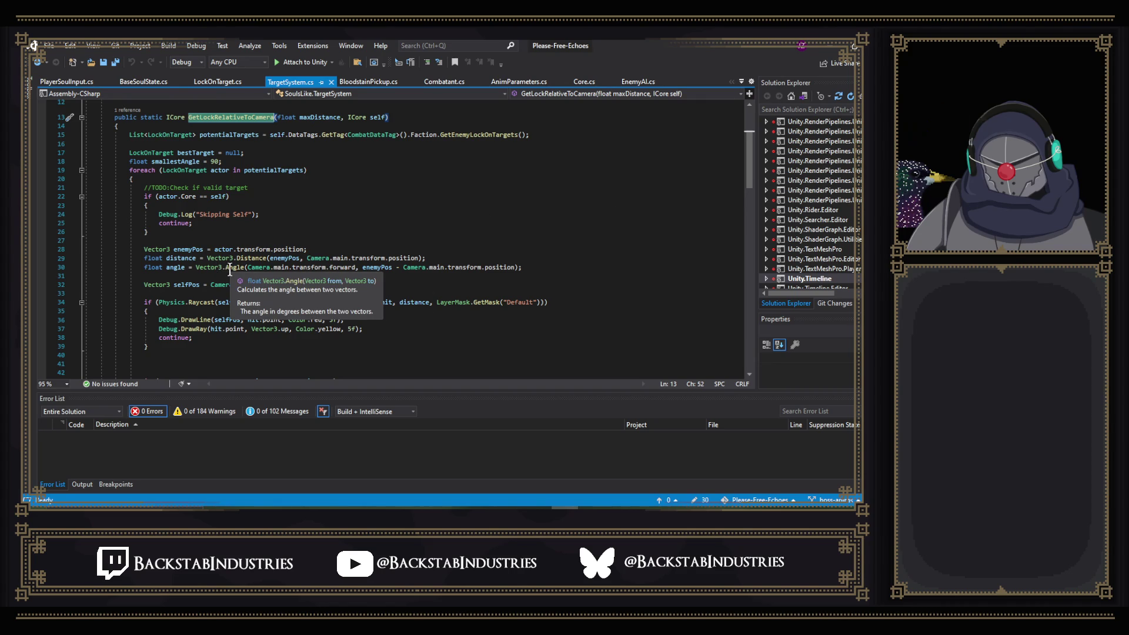
pyautogui.scroll(-1, 492, 192)
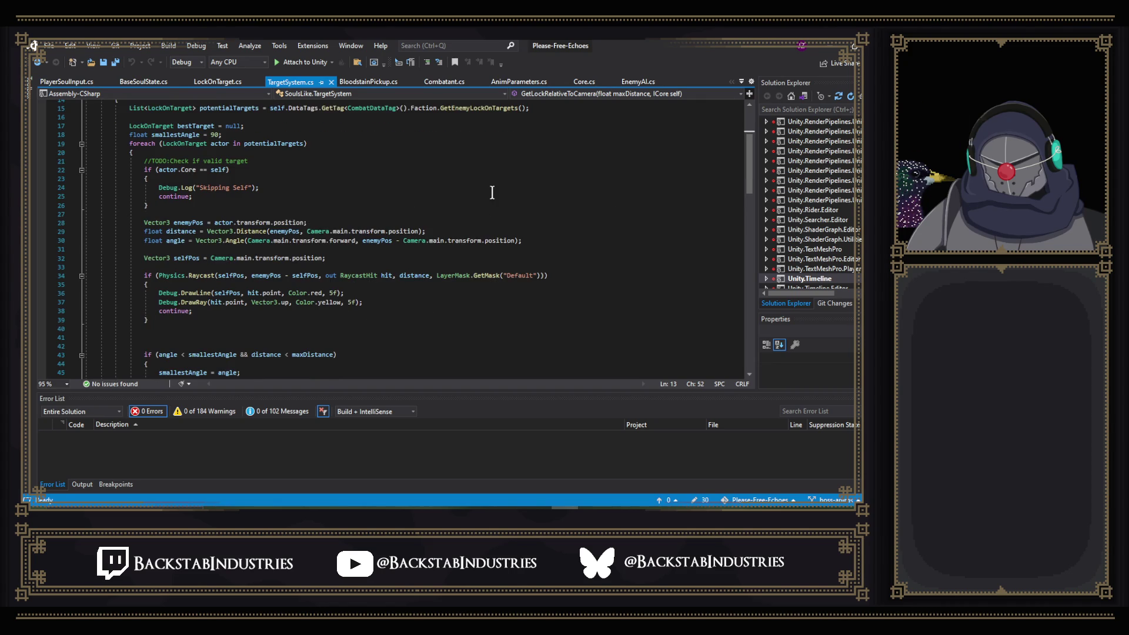
pyautogui.rightClick(178, 241)
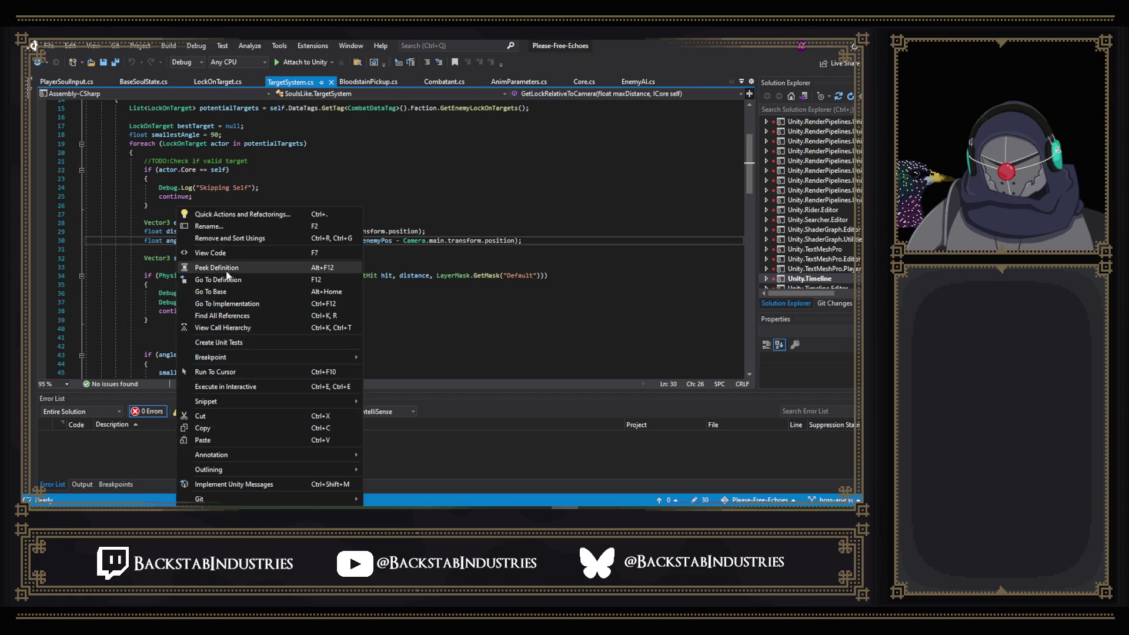
# - Find all references to 'angle' in GetLockRelativeToCamera, view the line 45 use, then switch to Unity
pyautogui.click(230, 316)
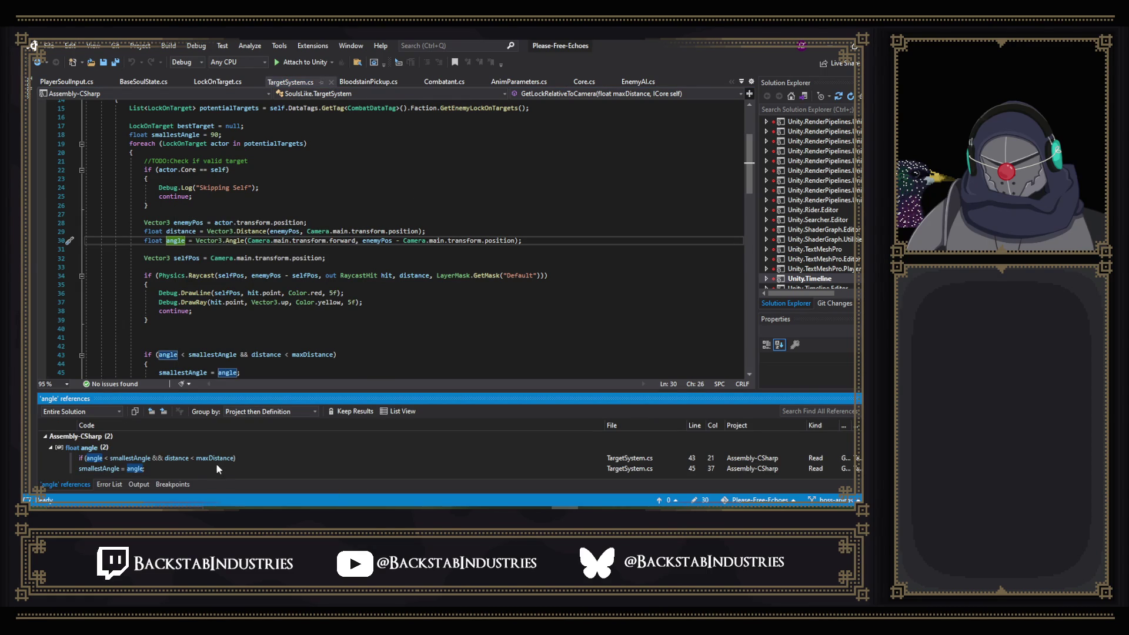
pyautogui.doubleClick(126, 468)
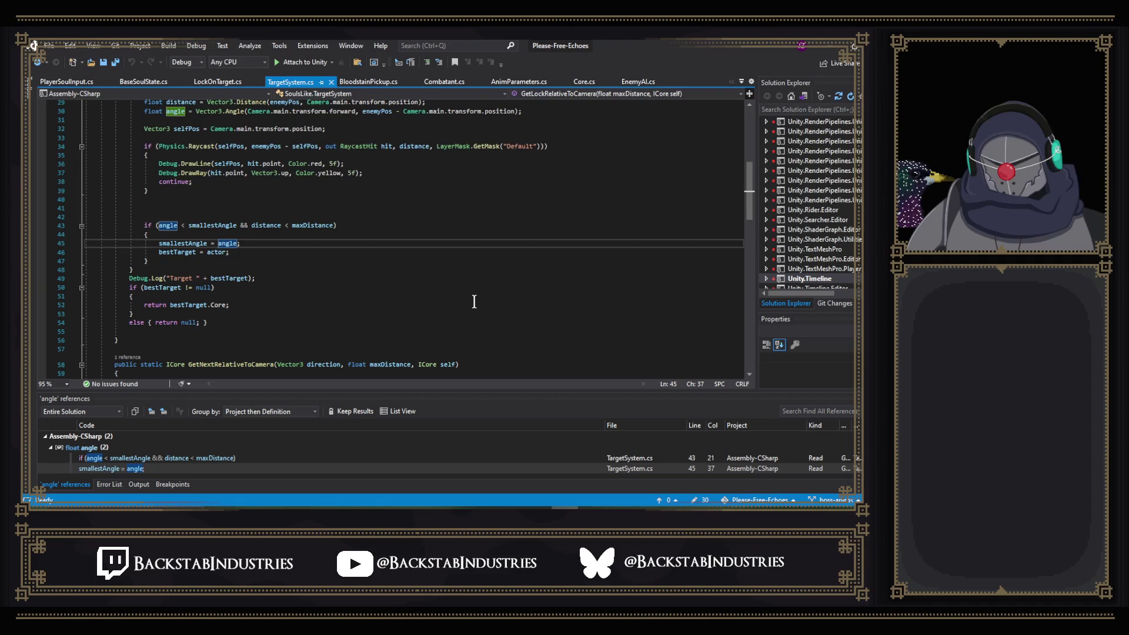
pyautogui.scroll(6, 473, 302)
pyautogui.scroll(1, 473, 302)
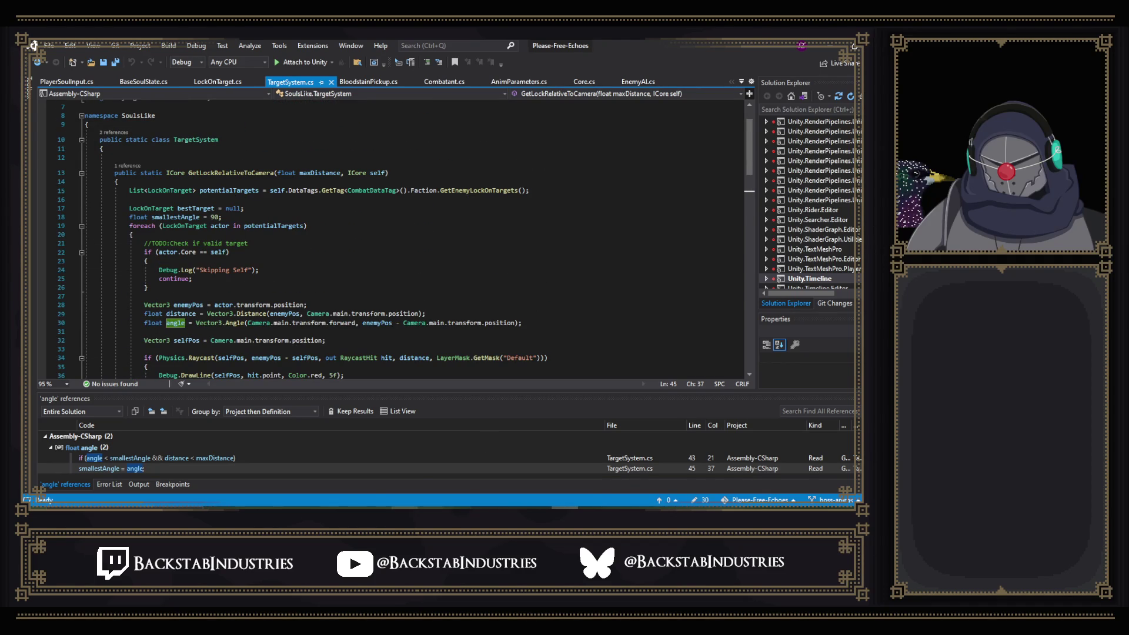
pyautogui.hotkey('alt', 'Tab')
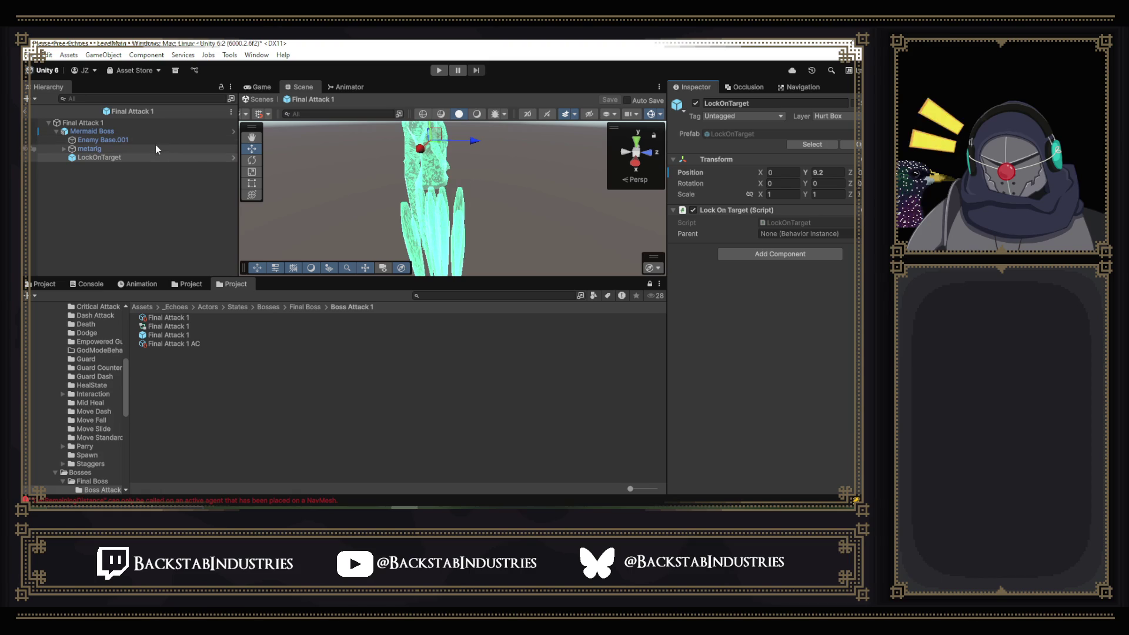
pyautogui.click(236, 128)
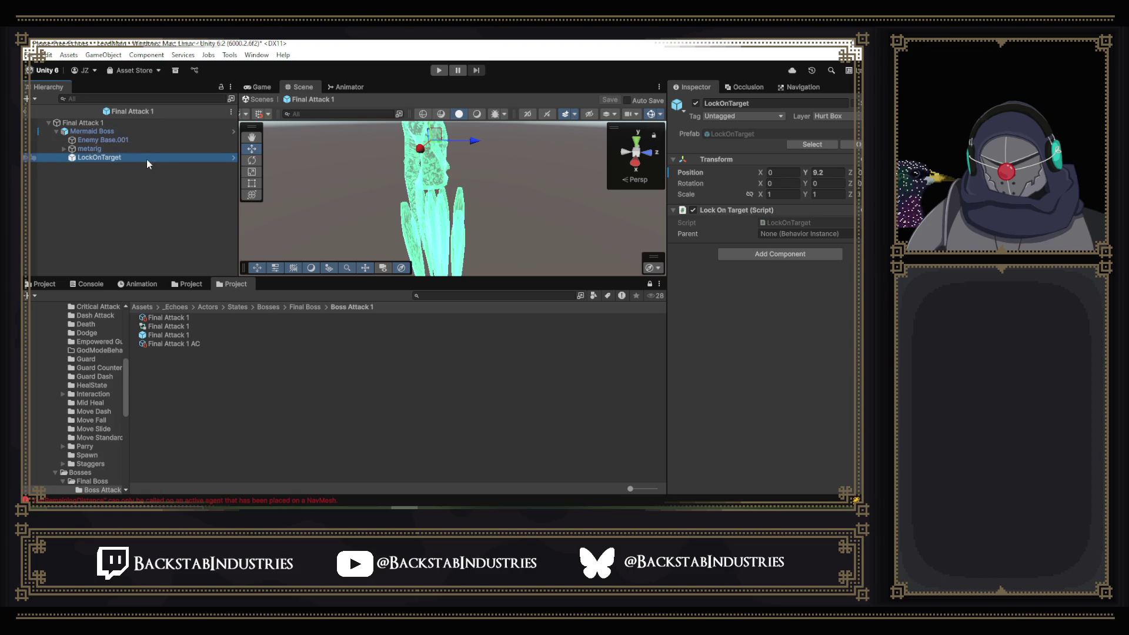
pyautogui.moveTo(411, 153)
pyautogui.mouseDown()
pyautogui.moveTo(455, 151)
pyautogui.moveTo(411, 152)
pyautogui.moveTo(458, 171)
pyautogui.moveTo(576, 177)
pyautogui.moveTo(461, 184)
pyautogui.mouseUp()
pyautogui.scroll(5, 412, 194)
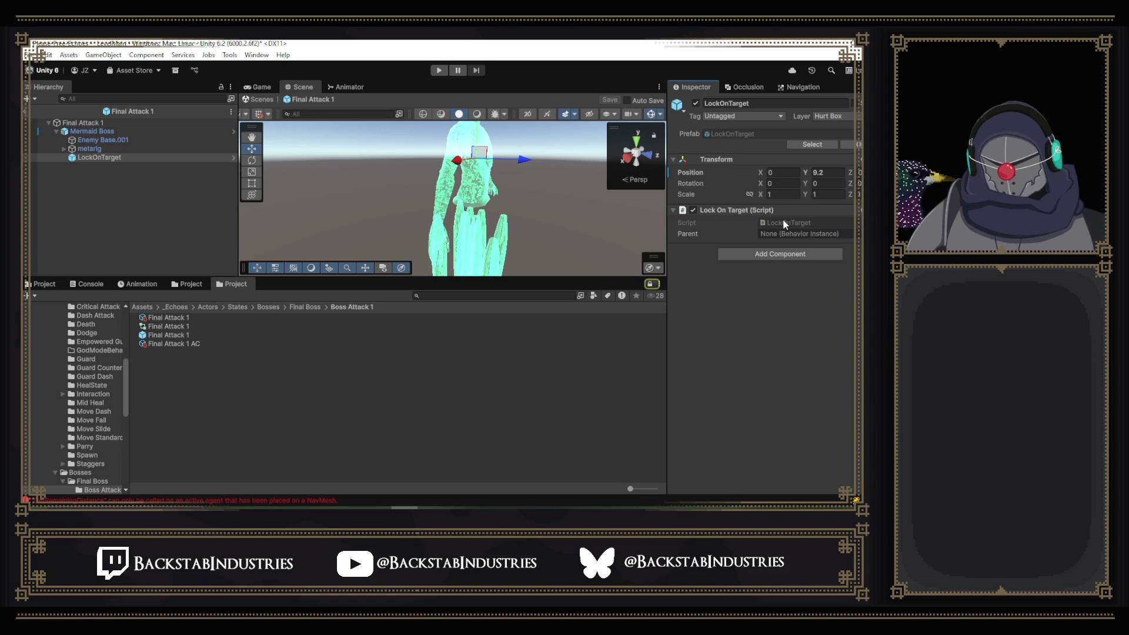
pyautogui.doubleClick(806, 223)
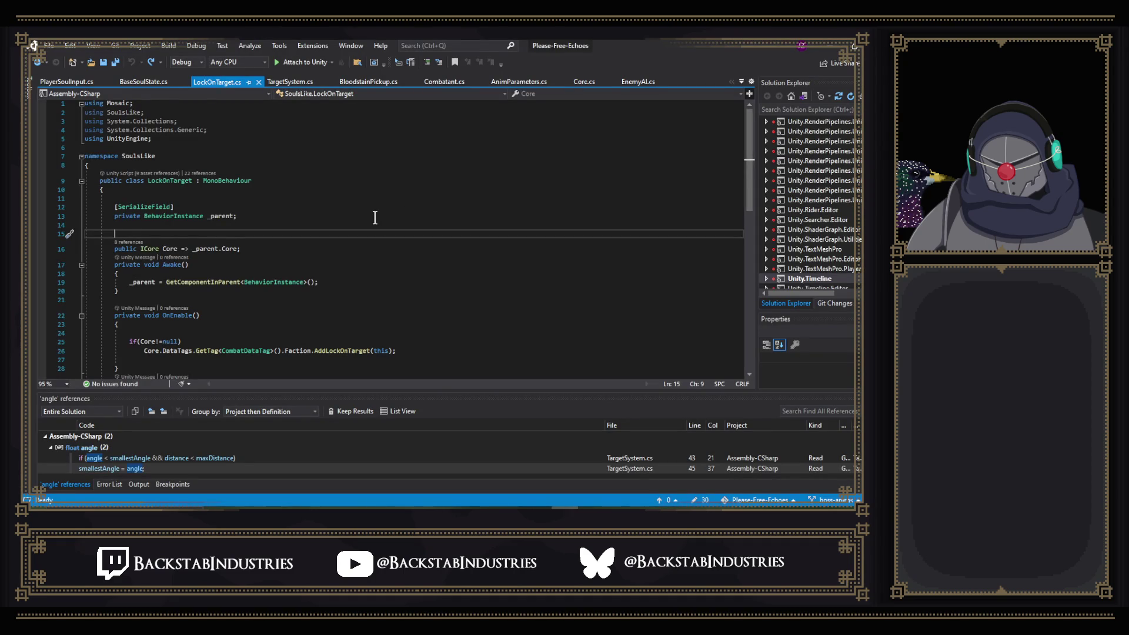
# - Go to AddLockOnTarget's definition in FactionSet.cs, read through it, then return to BaseSoulState.cs
pyautogui.scroll(-4, 375, 217)
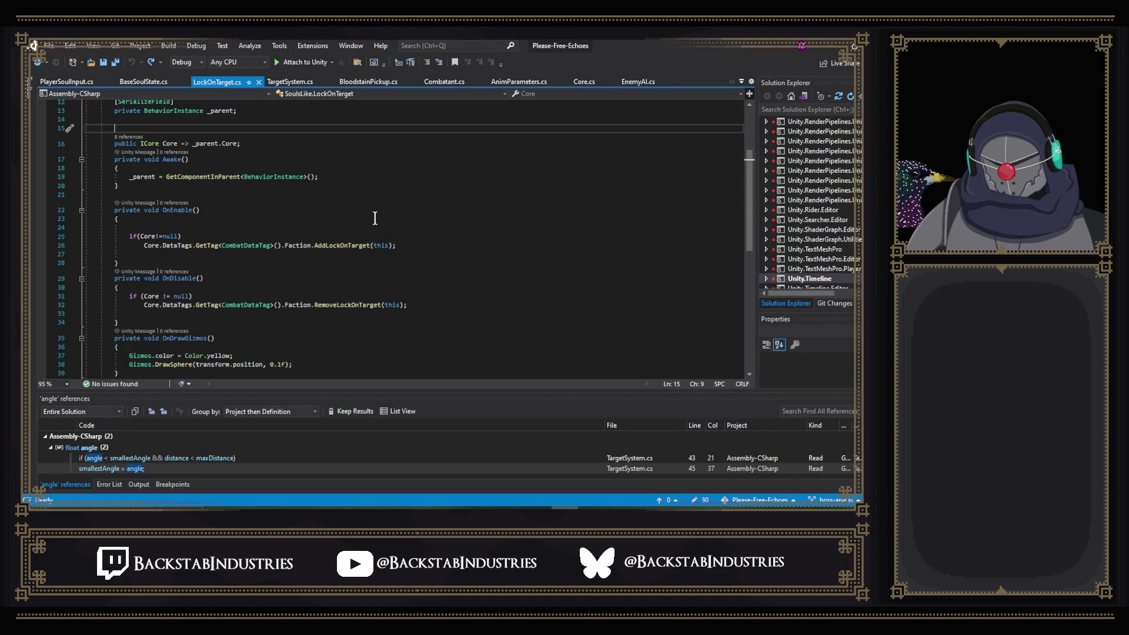
pyautogui.scroll(-2, 375, 217)
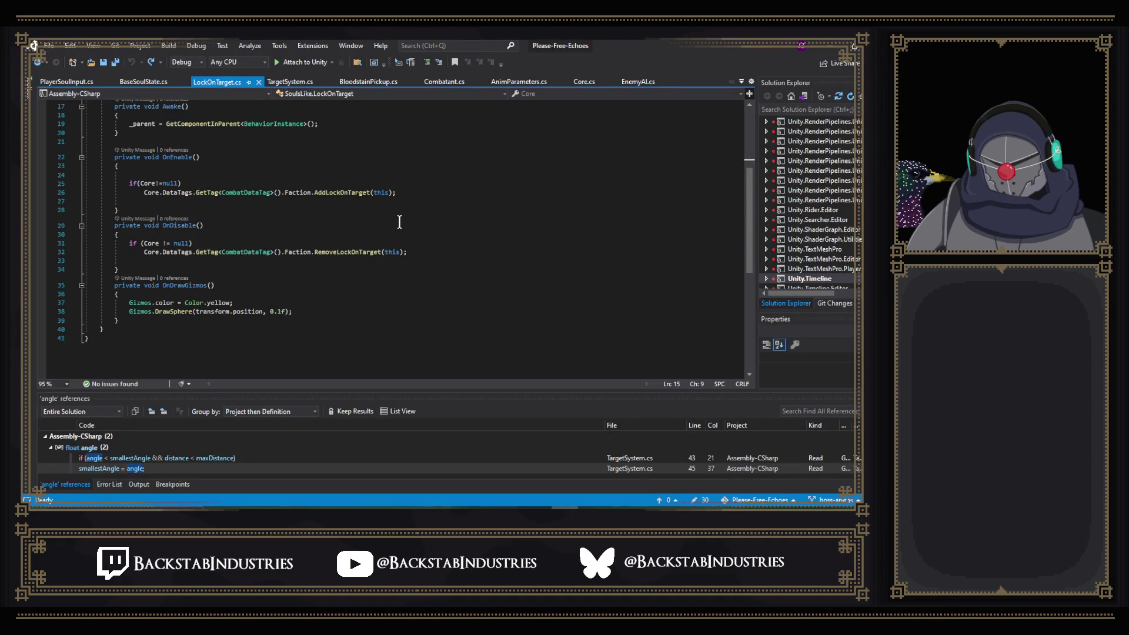
pyautogui.rightClick(348, 192)
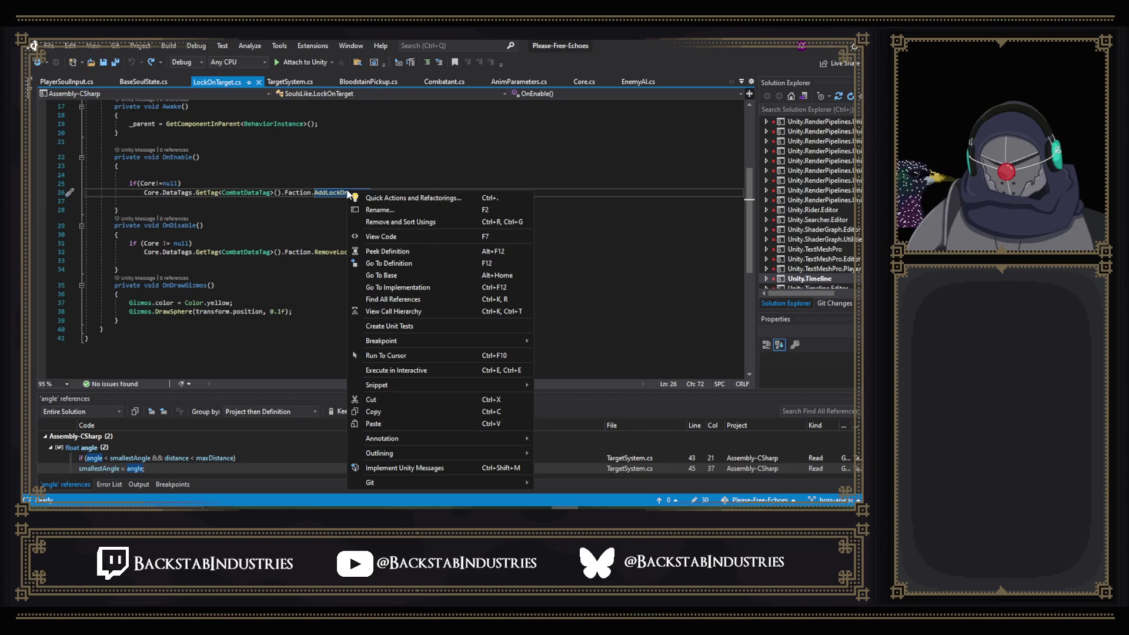
pyautogui.click(397, 262)
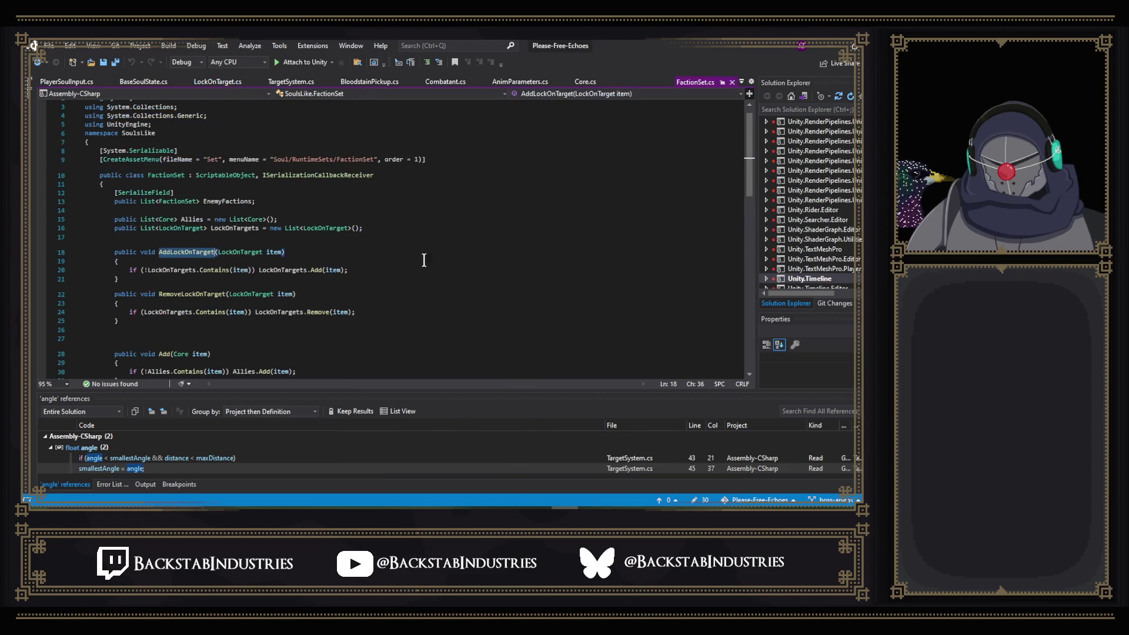
pyautogui.scroll(-2, 344, 233)
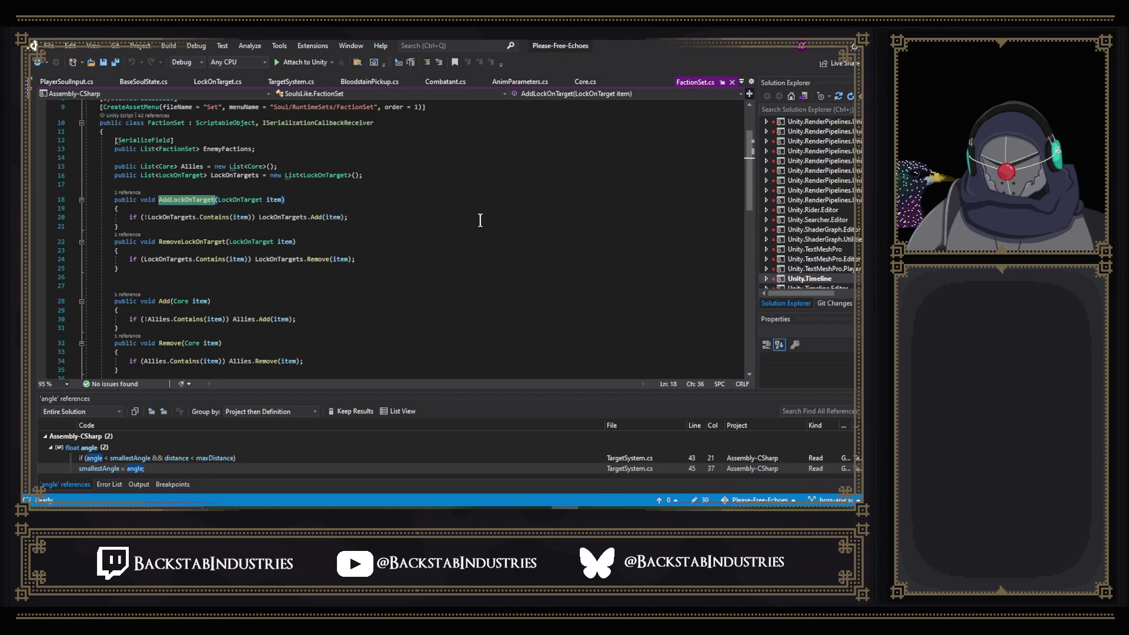
pyautogui.scroll(-2, 479, 221)
pyautogui.scroll(-3, 479, 220)
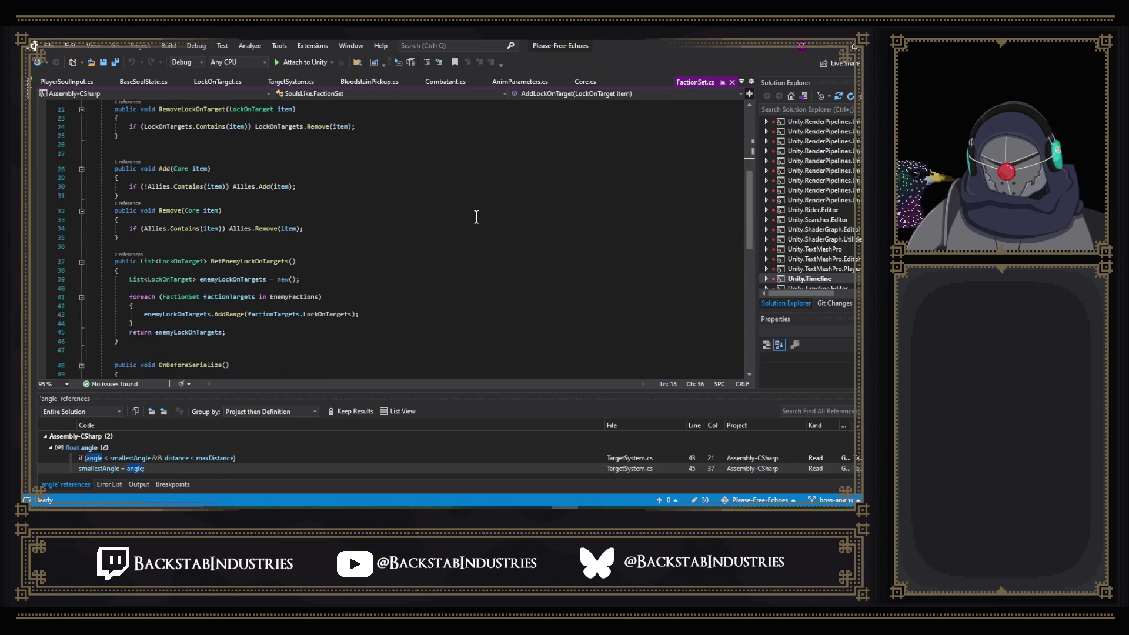
pyautogui.scroll(5, 476, 217)
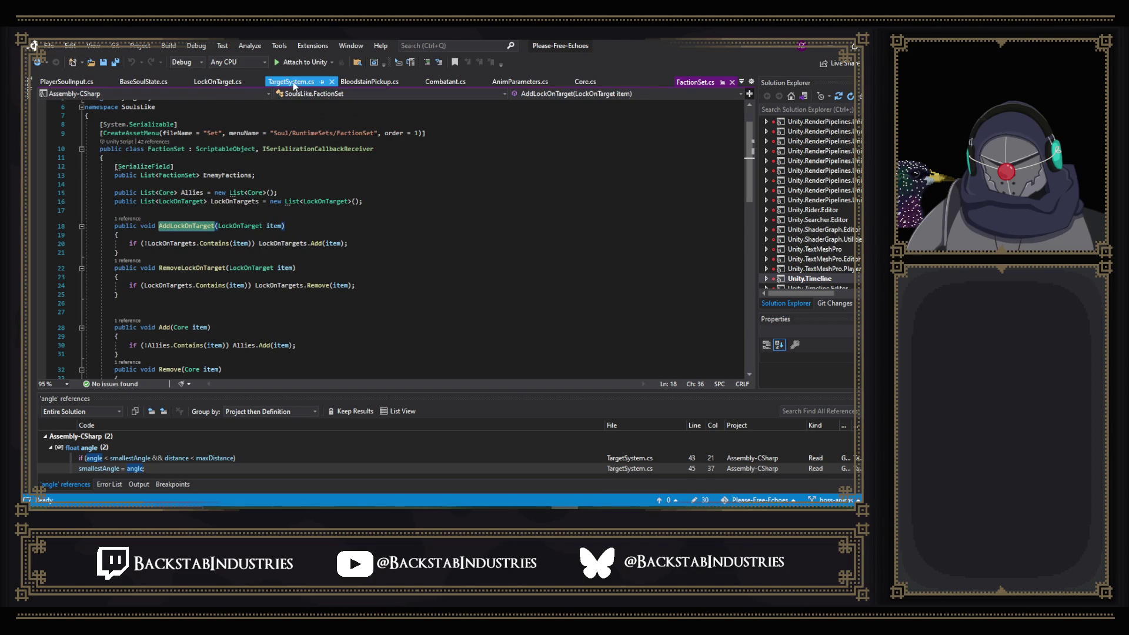
pyautogui.click(130, 83)
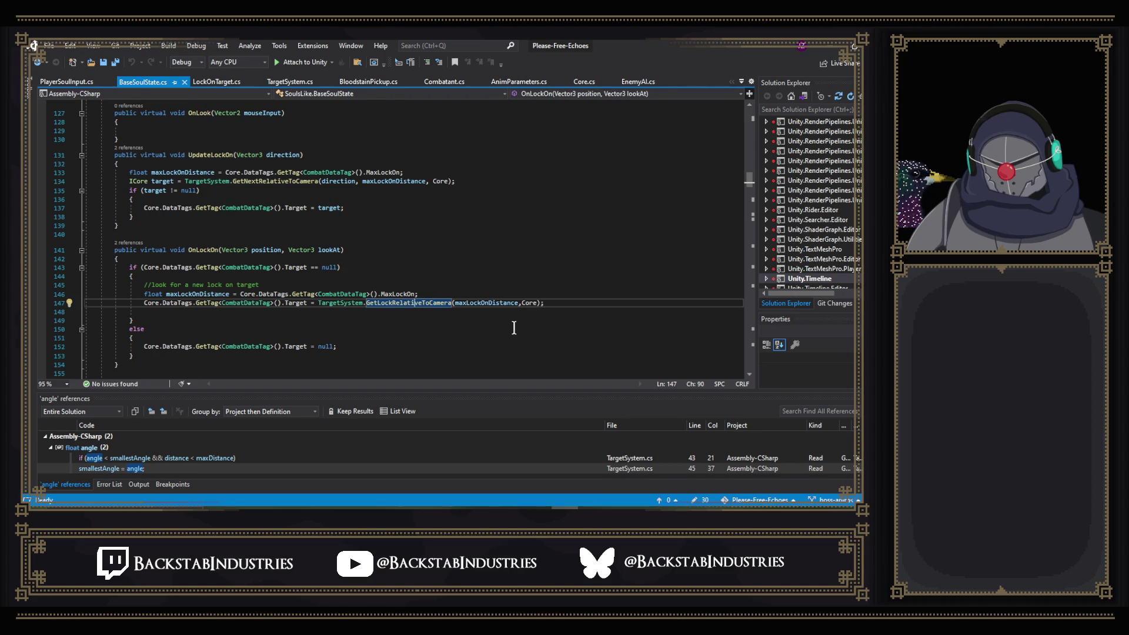
# - Read BaseSoulState.cs around OnLockOn and UpdatePosition, then bring up code actions inside OnLockOn
pyautogui.scroll(5, 549, 319)
pyautogui.scroll(-5, 555, 318)
pyautogui.scroll(-2, 330, 197)
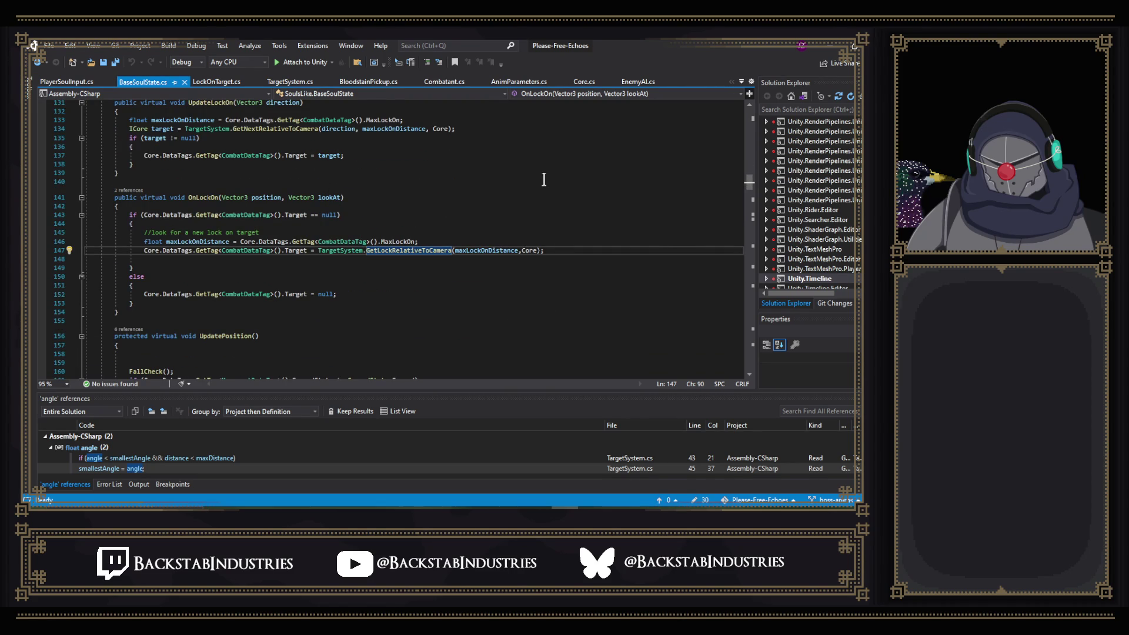
pyautogui.scroll(-1, 543, 179)
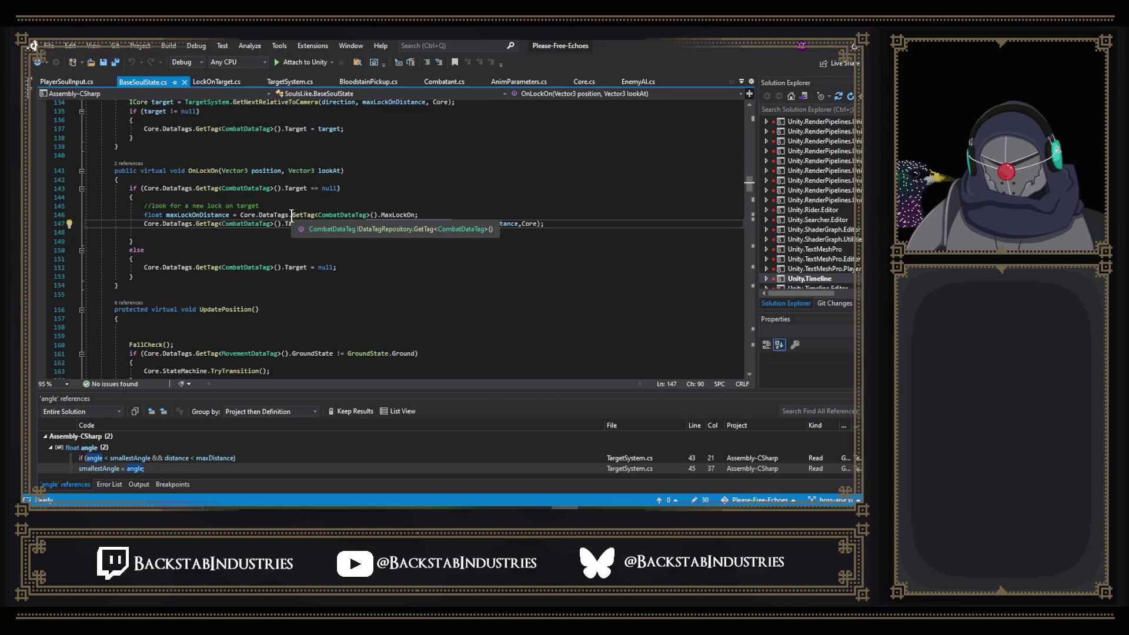
pyautogui.scroll(-6, 283, 245)
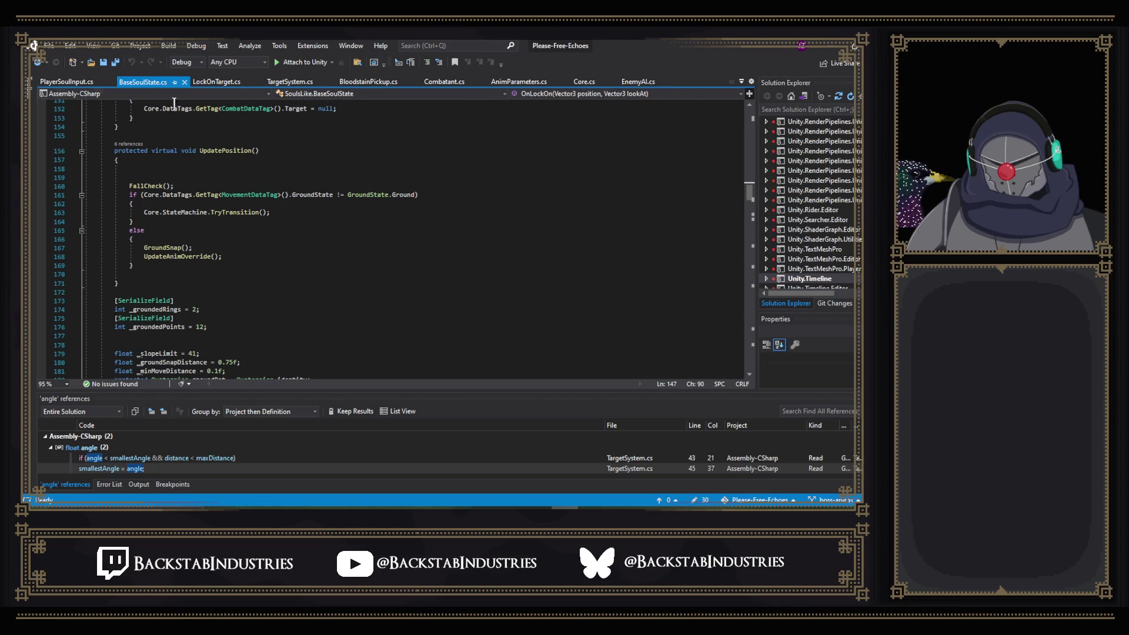
pyautogui.scroll(-10, 356, 198)
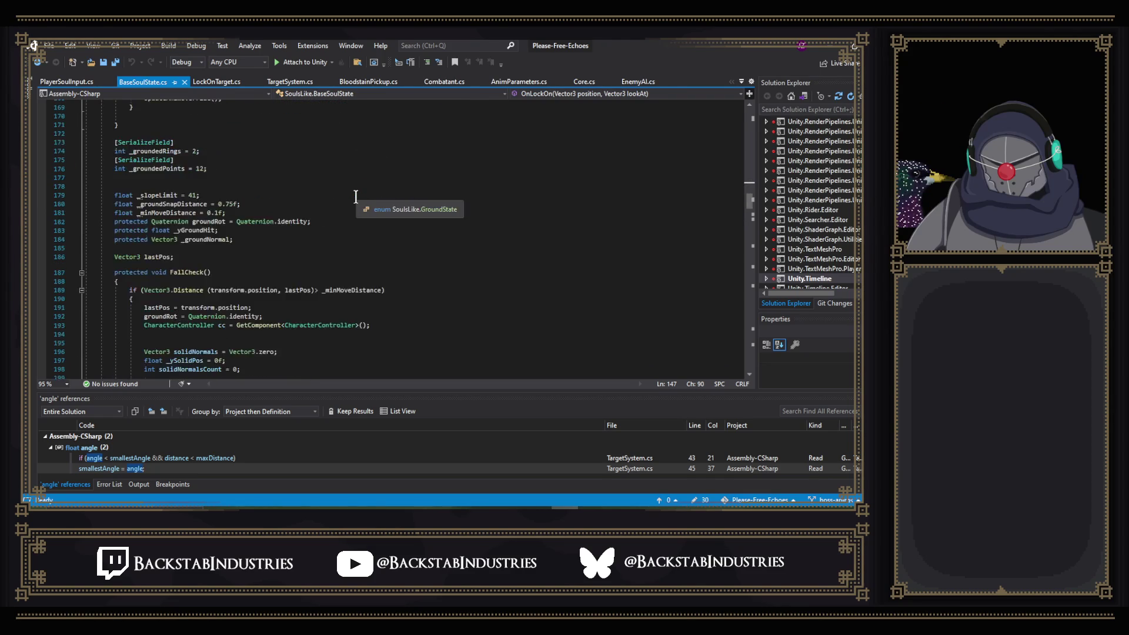
pyautogui.scroll(12, 356, 196)
pyautogui.scroll(6, 355, 197)
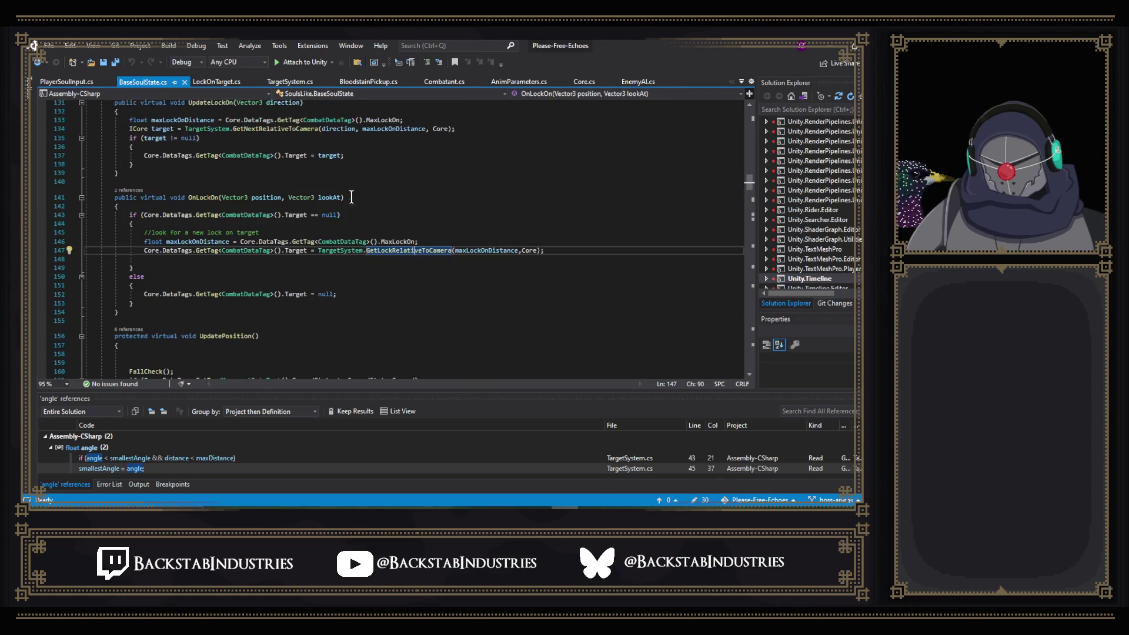
pyautogui.rightClick(294, 257)
pyautogui.click(296, 251)
# - Find all 17 references to CombatDataTag.Target, enlarge the results panel, and open LockOnUI.cs line 40
pyautogui.rightClick(295, 251)
pyautogui.click(334, 315)
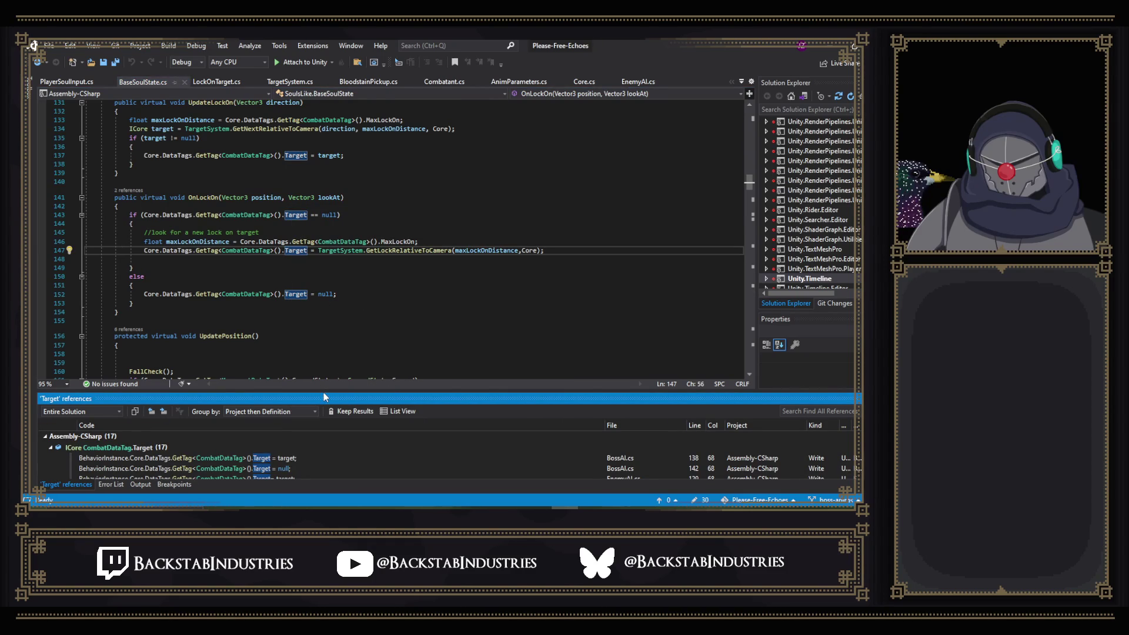
pyautogui.moveTo(324, 392)
pyautogui.mouseDown()
pyautogui.moveTo(325, 312)
pyautogui.moveTo(348, 269)
pyautogui.mouseUp()
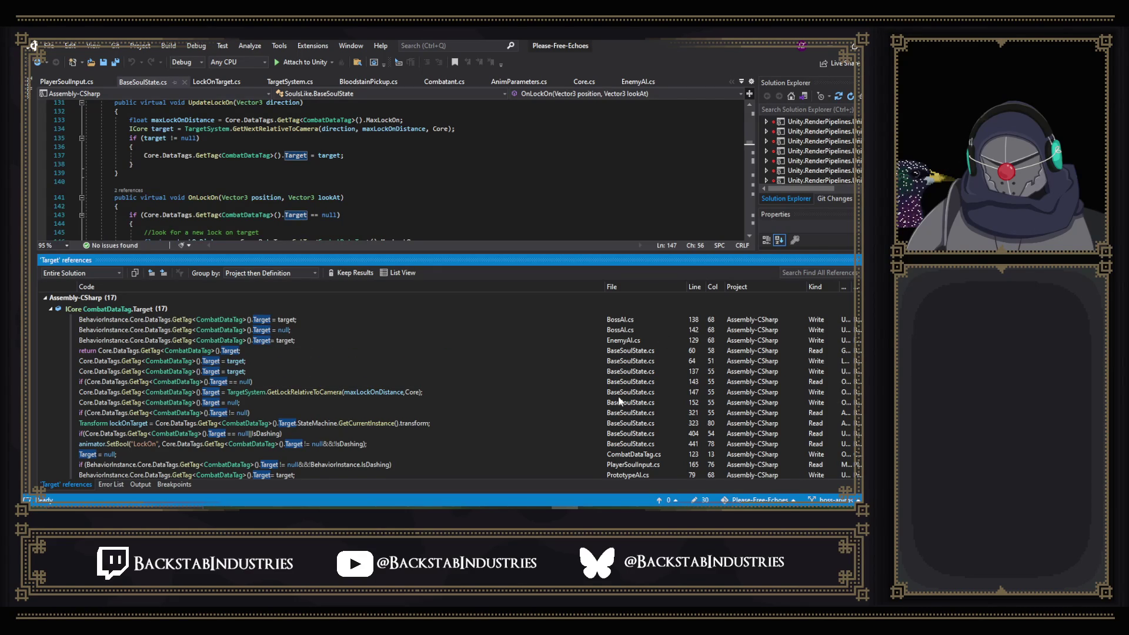
pyautogui.scroll(-1, 621, 402)
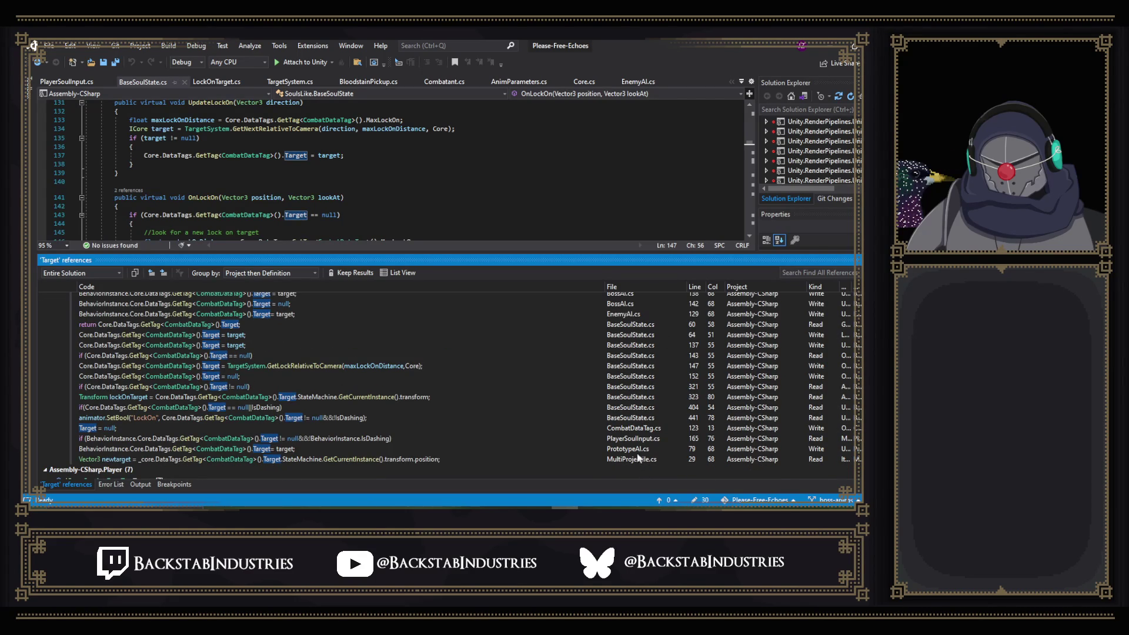
pyautogui.scroll(-3, 635, 431)
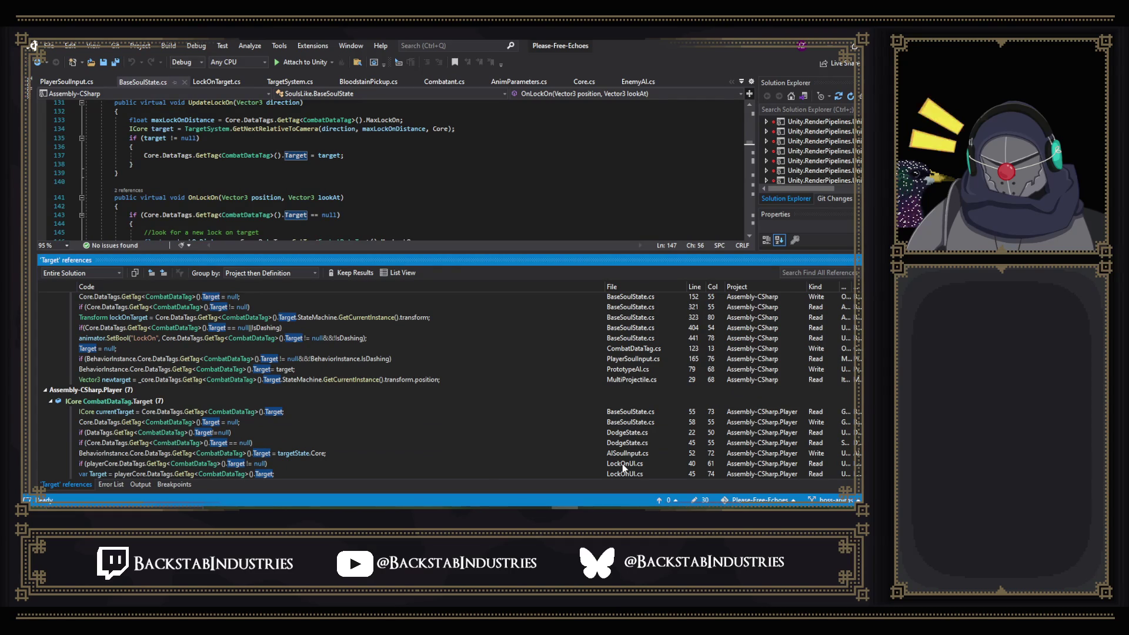
pyautogui.doubleClick(623, 464)
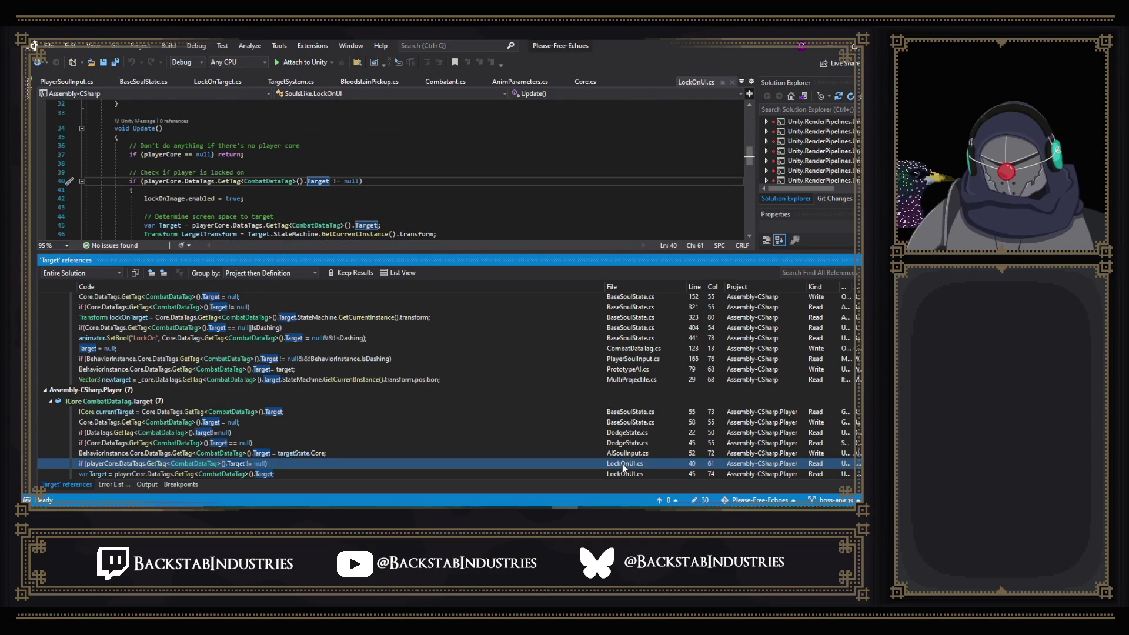
# - Append '//TODO: Get lock-on target location' to the targetTransform line 46 in LockOnUI.cs
pyautogui.doubleClick(622, 474)
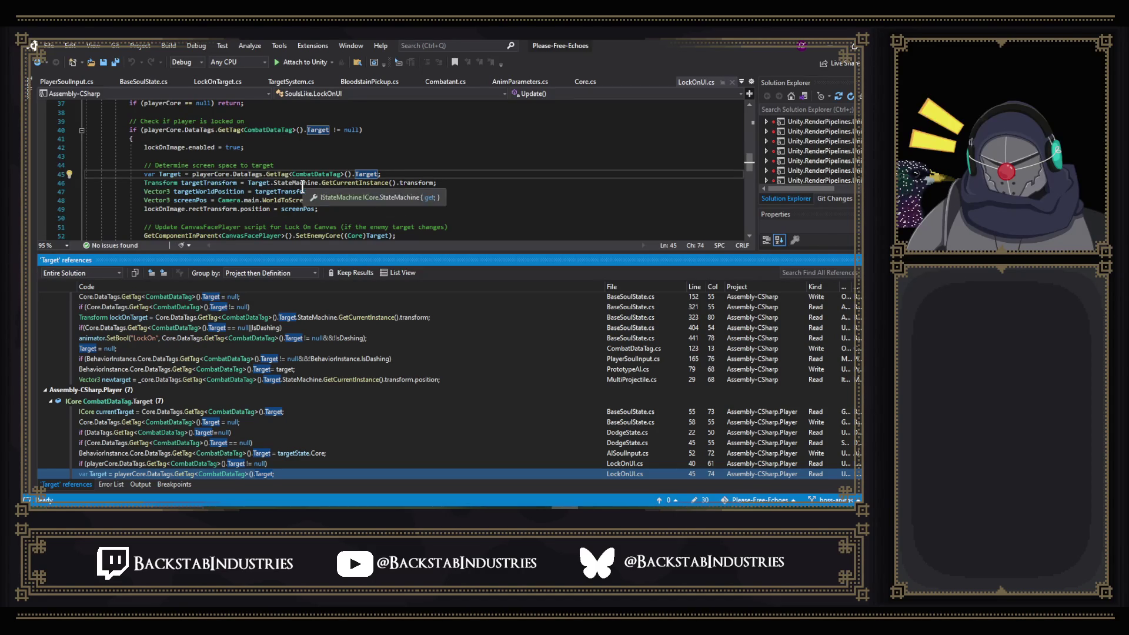
pyautogui.click(474, 186)
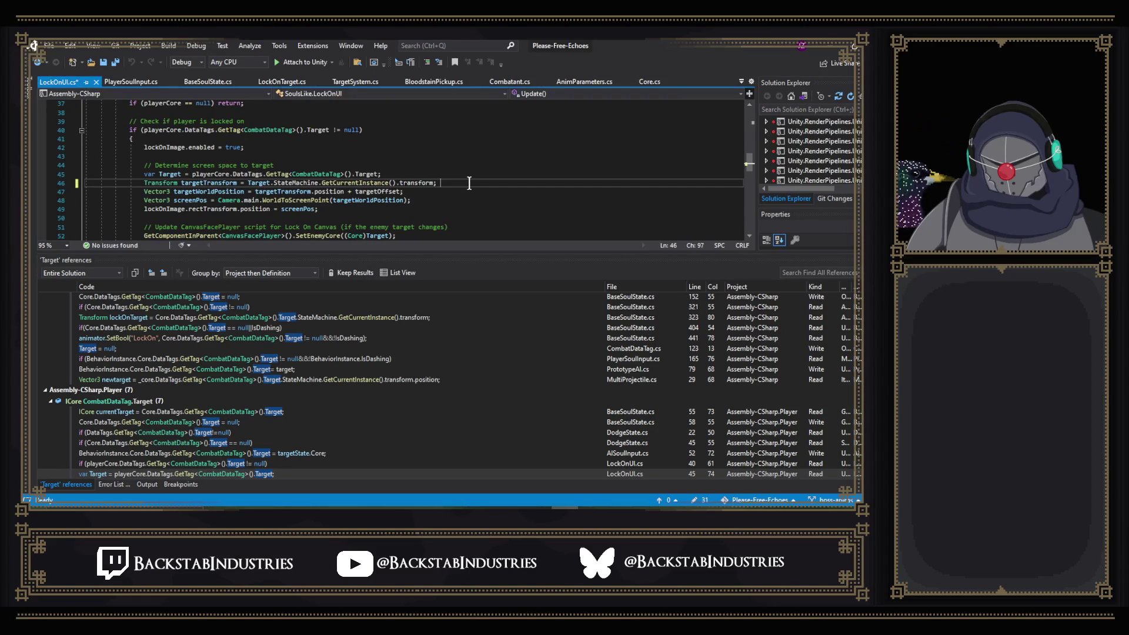
pyautogui.write('..')
pyautogui.press('BackSpace')
pyautogui.press('BackSpace')
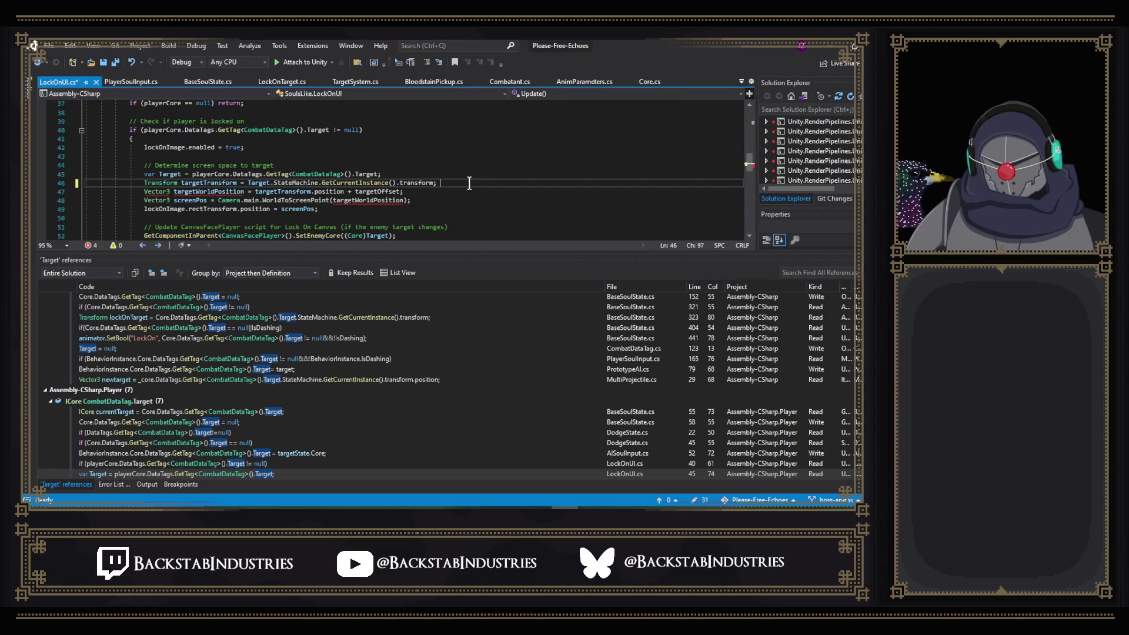
pyautogui.write('//TODO: G')
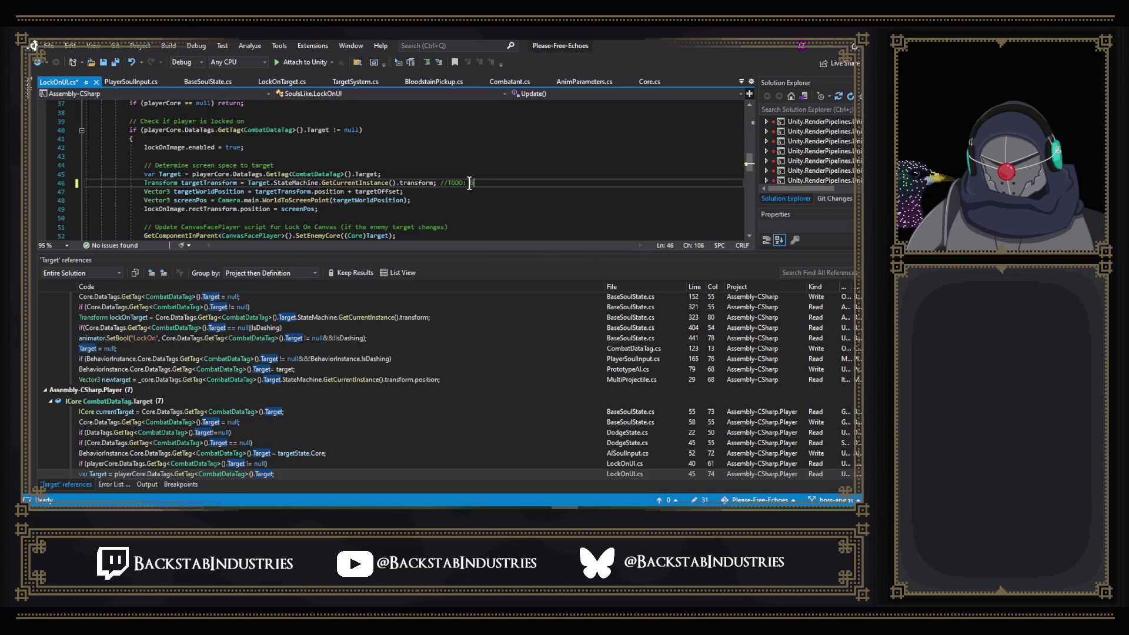
pyautogui.write('et lock ')
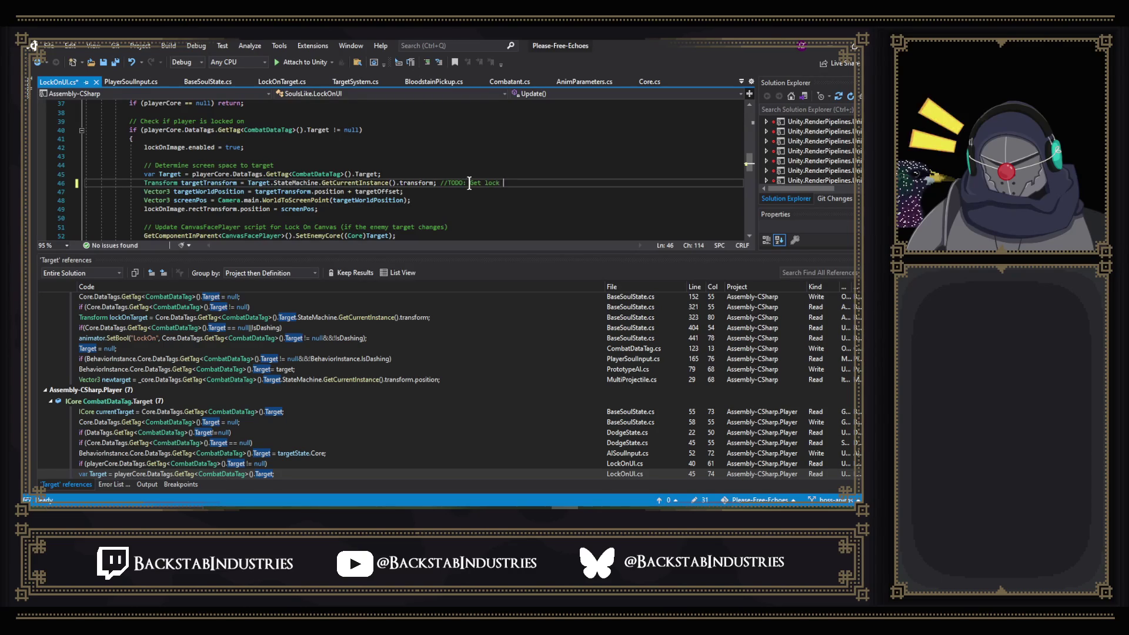
pyautogui.write('-on target location')
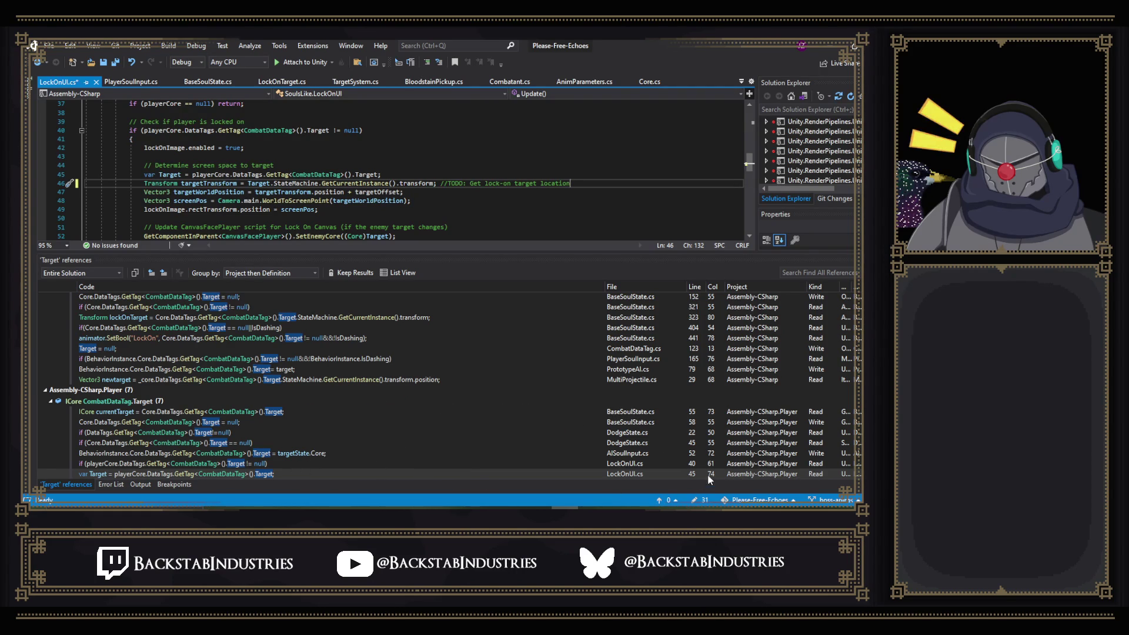
pyautogui.doubleClick(643, 464)
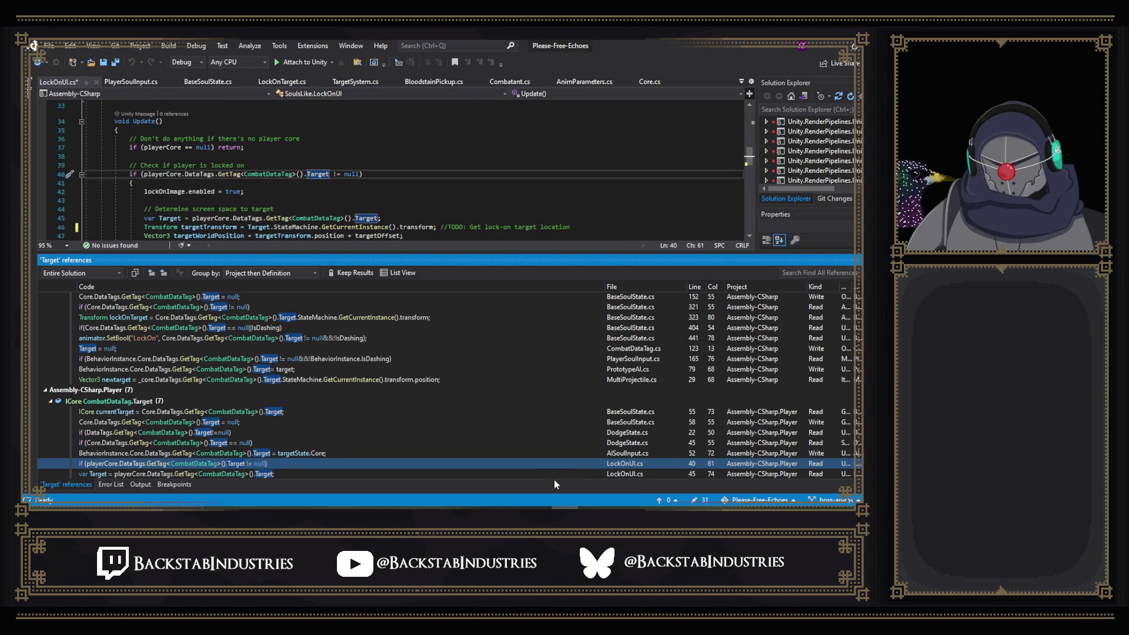
# - Shrink the references panel and read LockOnUI's Update, where lockOnImage is placed via WorldToScreenPoint
pyautogui.scroll(-2, 604, 195)
pyautogui.scroll(2, 604, 194)
pyautogui.scroll(5, 602, 195)
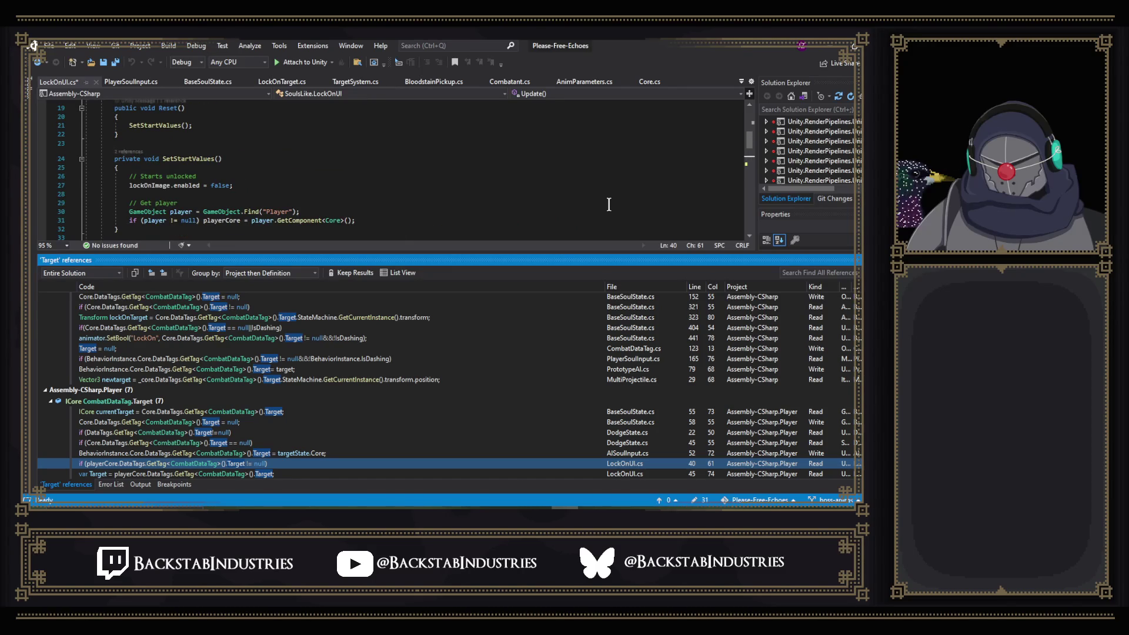
pyautogui.scroll(-5, 608, 204)
pyautogui.scroll(6, 616, 207)
pyautogui.scroll(5, 616, 206)
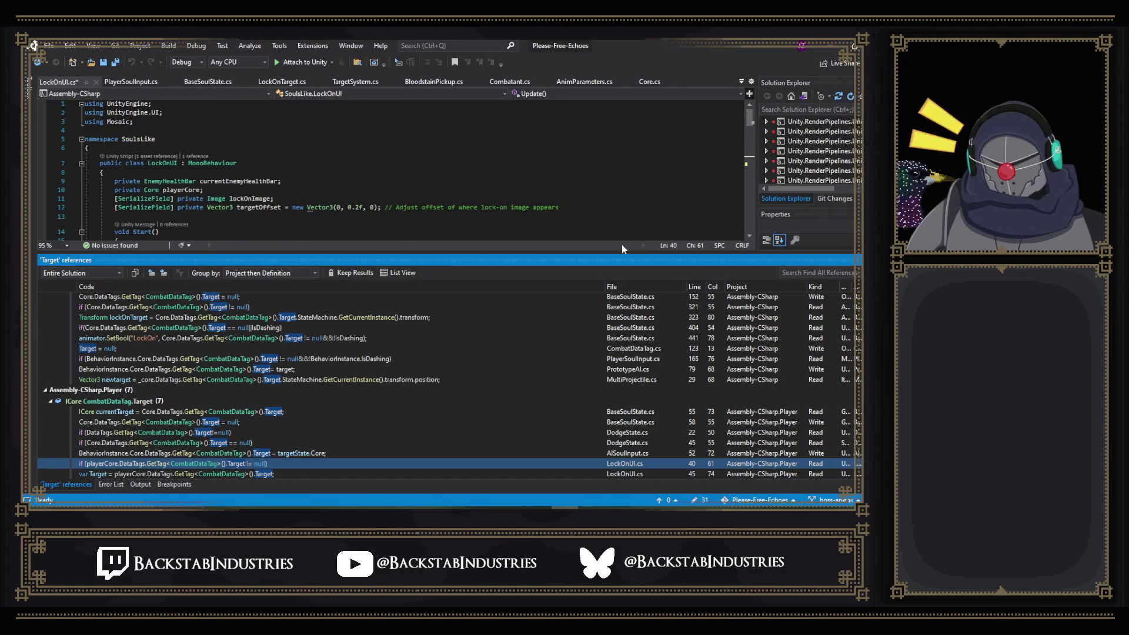
pyautogui.moveTo(620, 254); pyautogui.dragTo(593, 354)
pyautogui.scroll(-10, 549, 307)
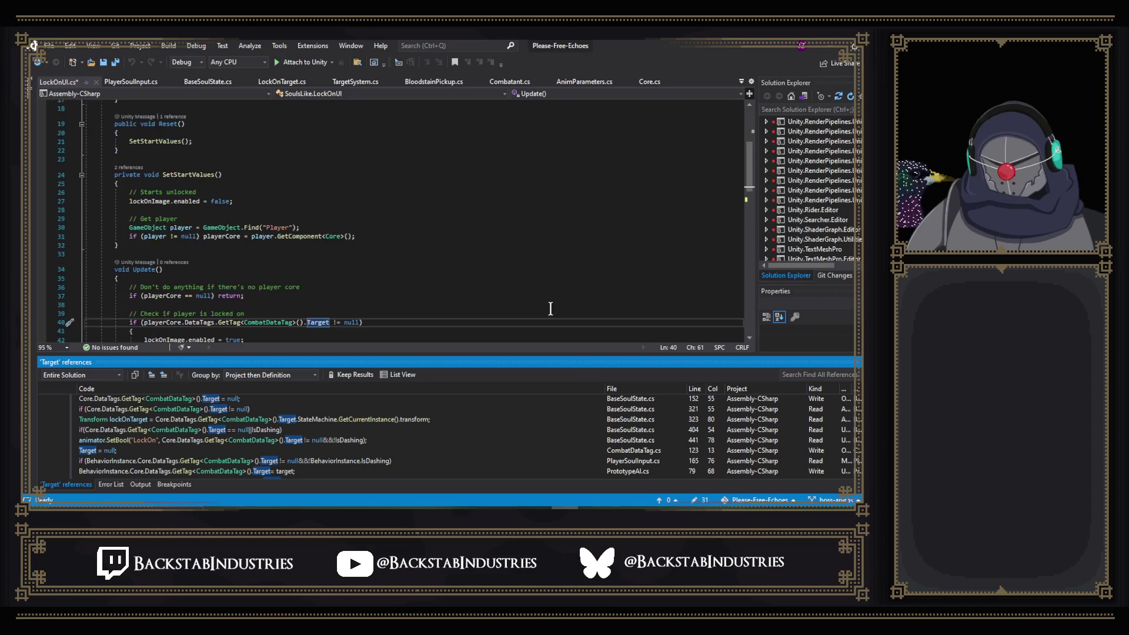
pyautogui.scroll(-5, 549, 306)
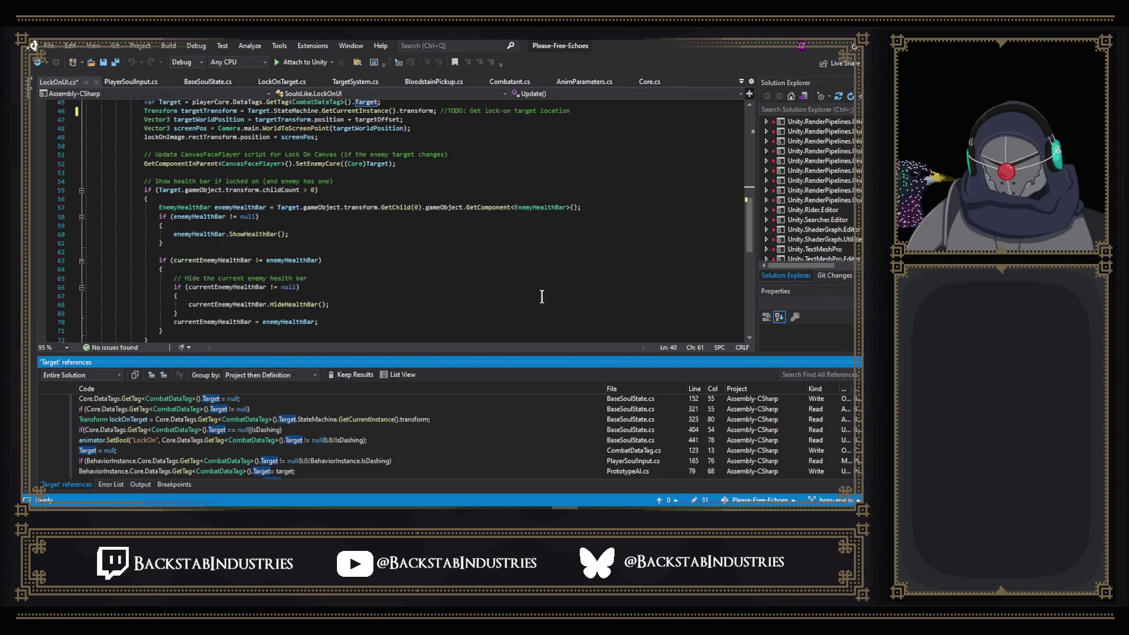
pyautogui.scroll(-7, 524, 283)
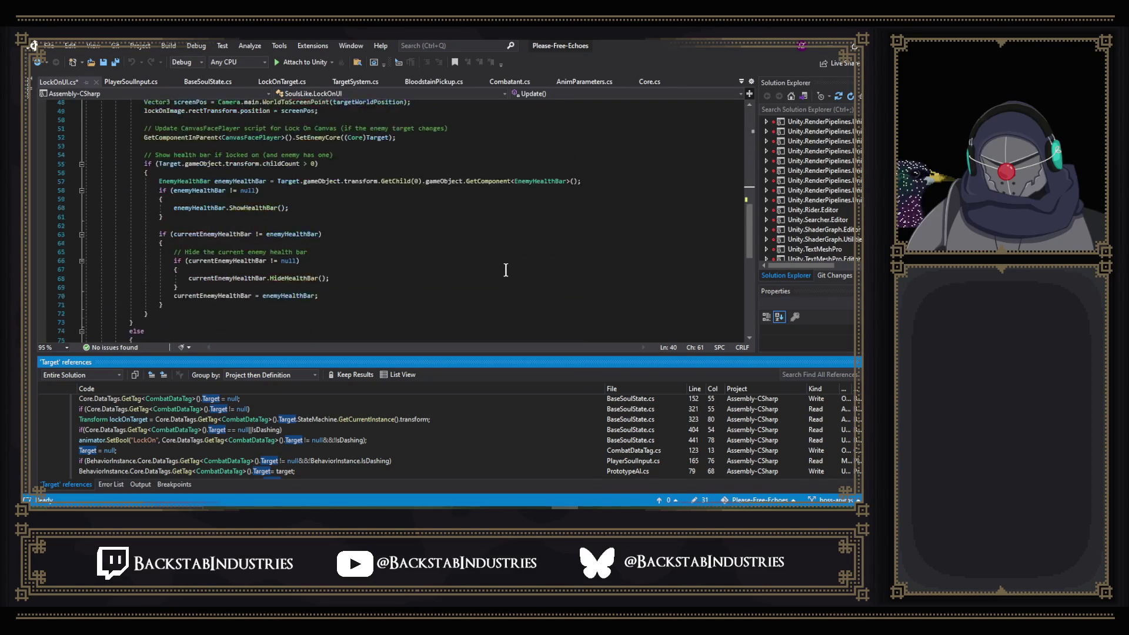
pyautogui.scroll(12, 505, 278)
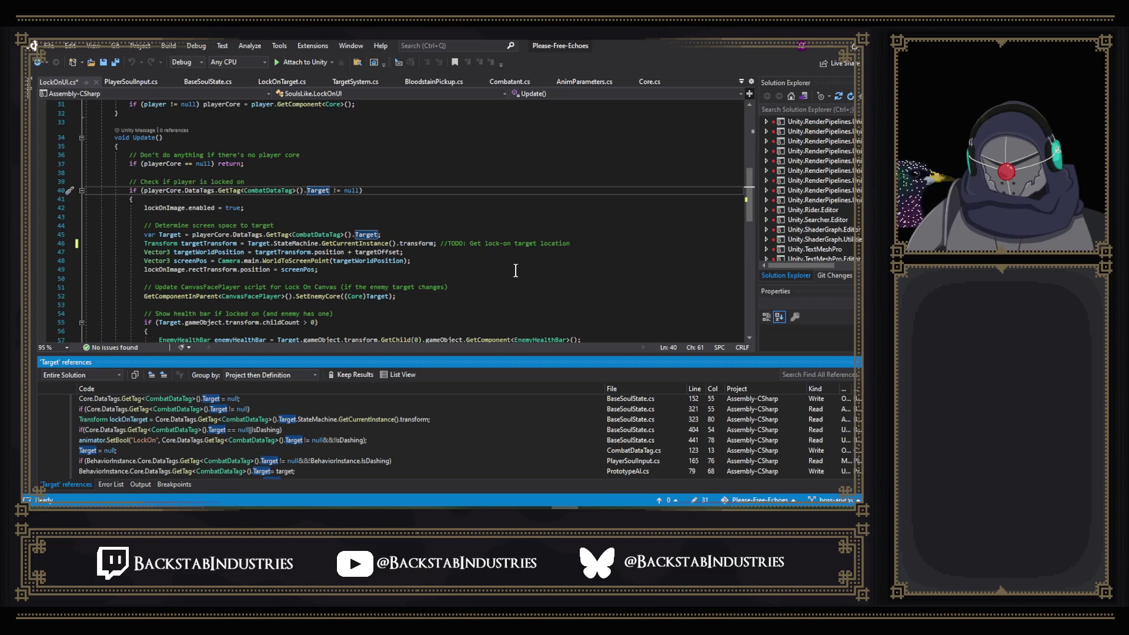
pyautogui.scroll(3, 515, 270)
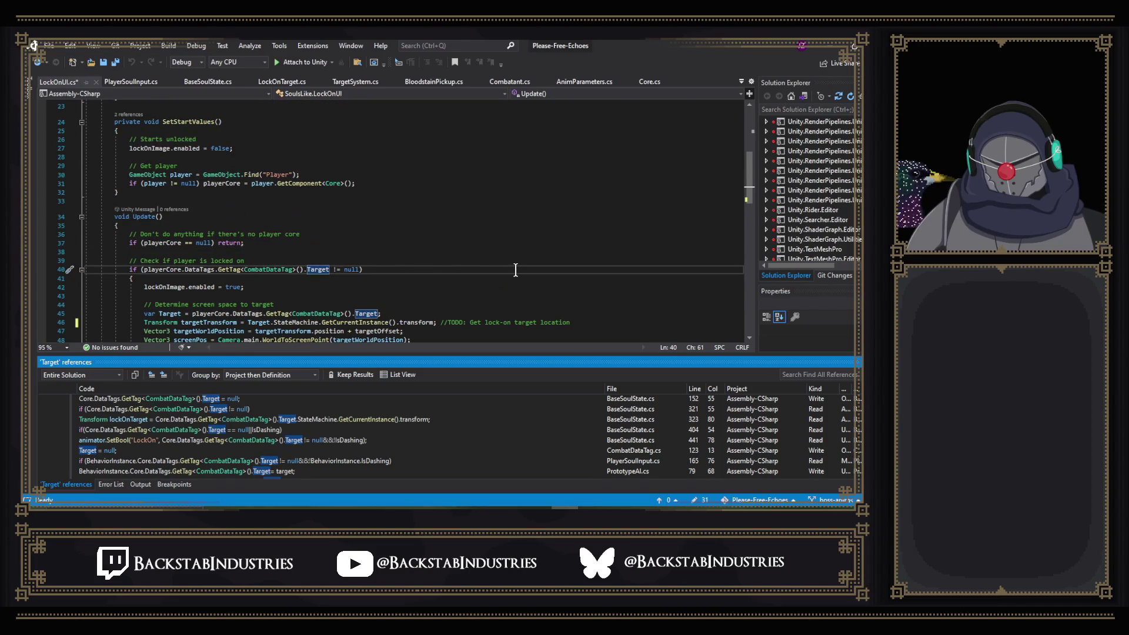
pyautogui.scroll(1, 515, 271)
pyautogui.scroll(-5, 516, 269)
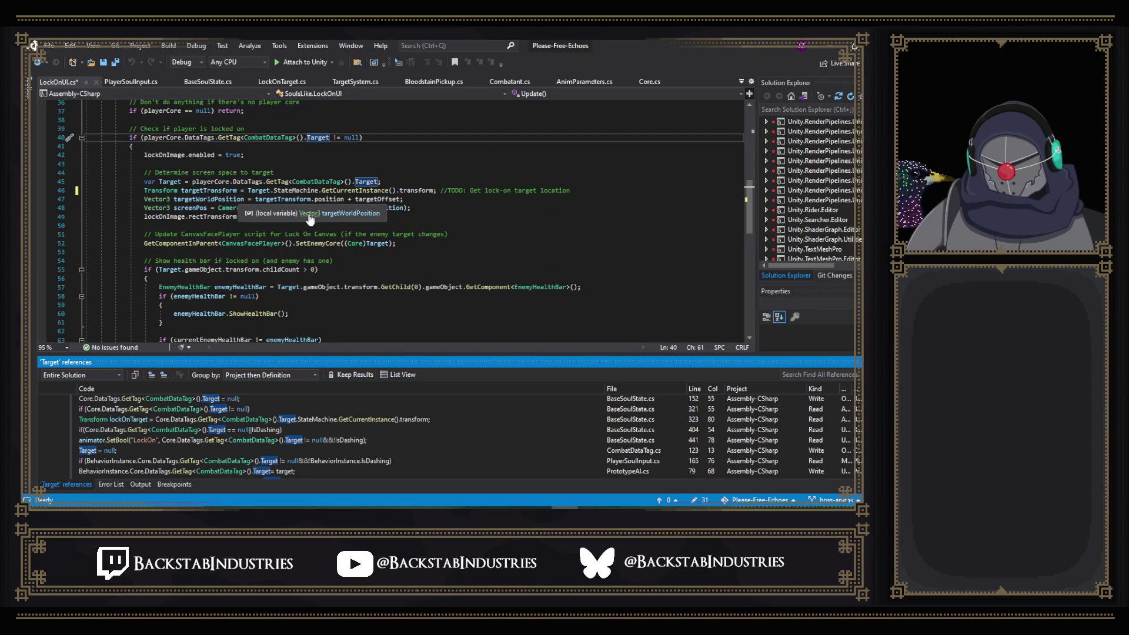
pyautogui.scroll(-1, 435, 222)
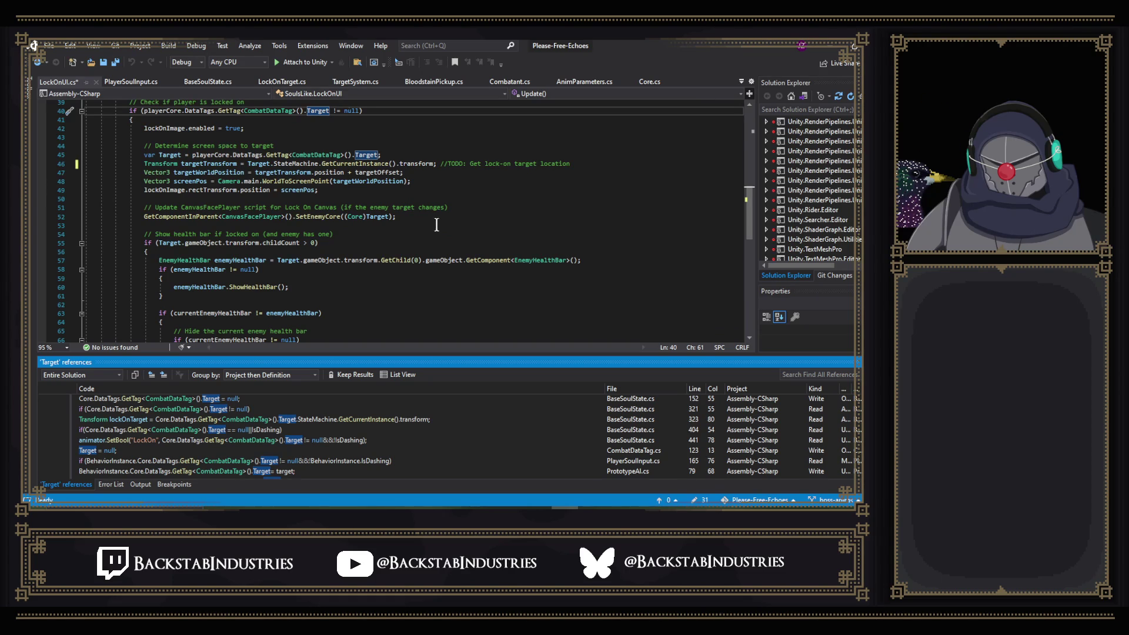
pyautogui.scroll(-1, 436, 226)
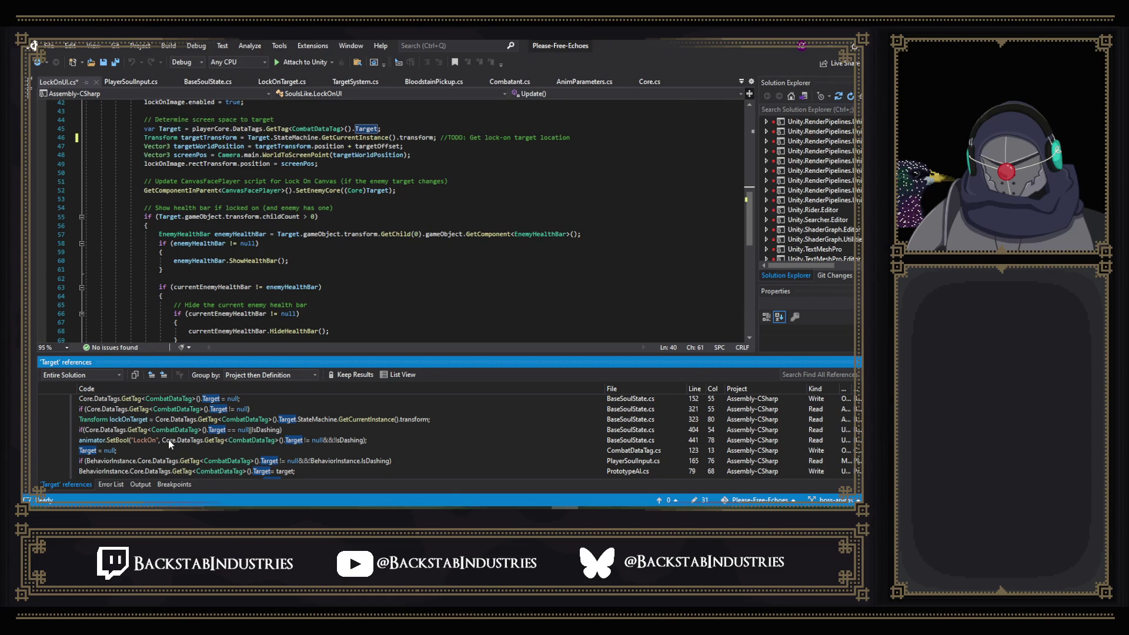
pyautogui.moveTo(168, 444)
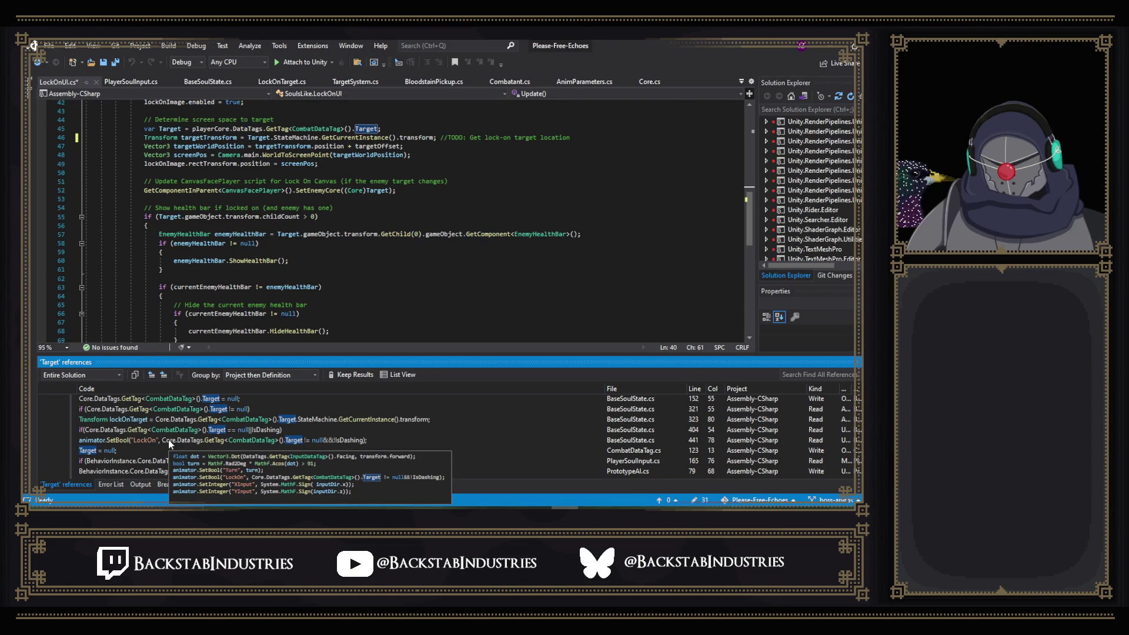
# - Open the animator.SetBool("LockOn") line in BaseSoulState.cs, read up to AnimatorRotation, then switch to Unity
pyautogui.doubleClick(169, 441)
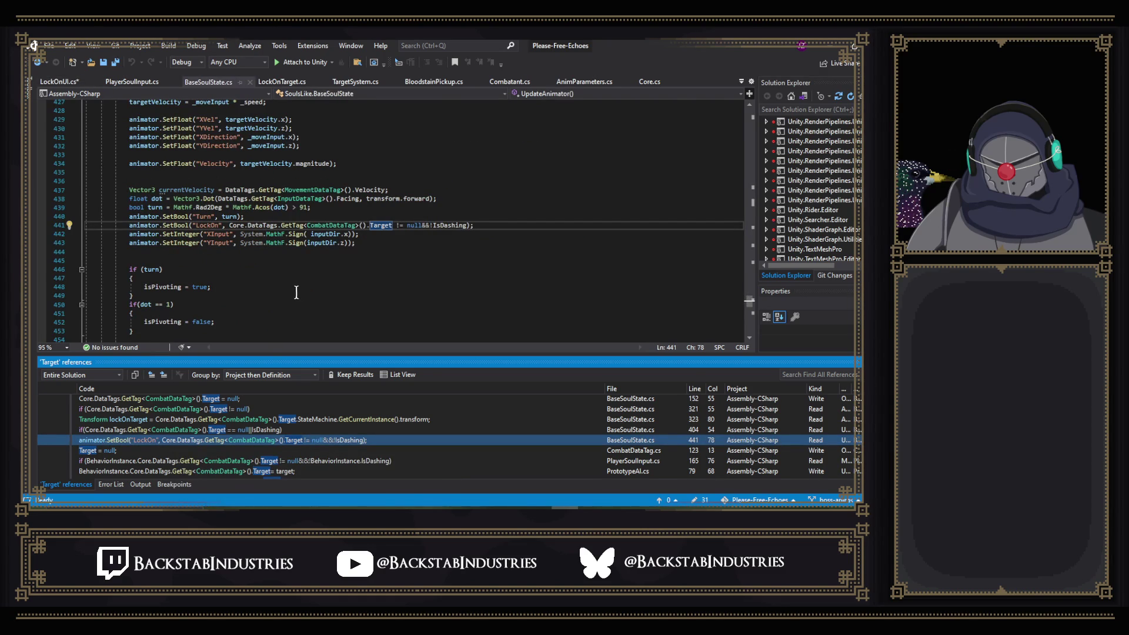
pyautogui.scroll(1, 248, 292)
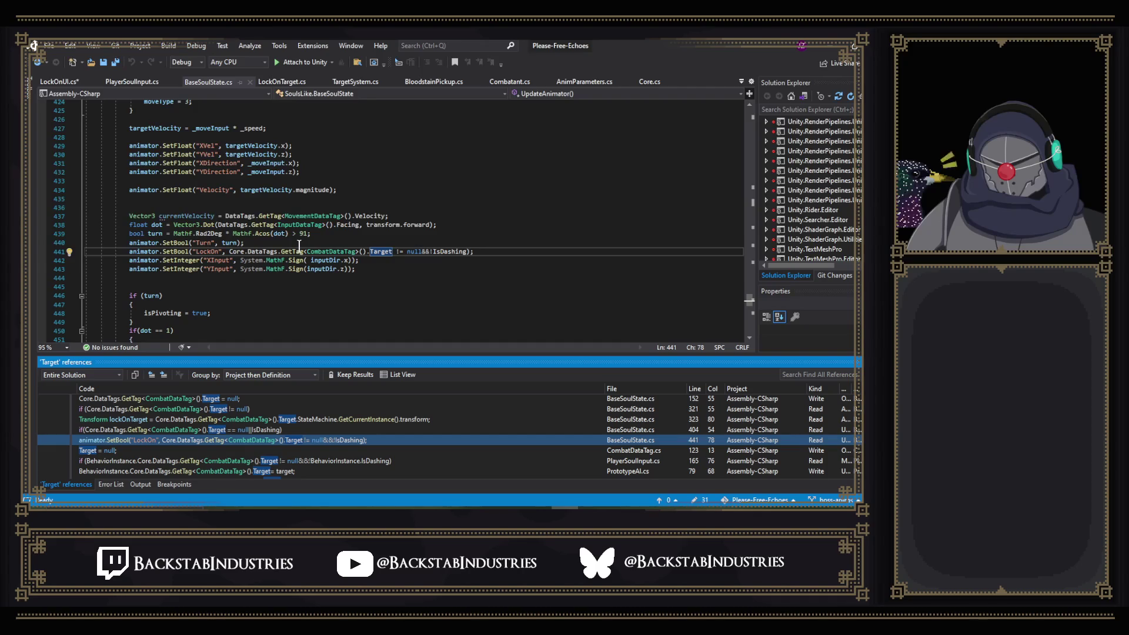
pyautogui.scroll(2, 304, 262)
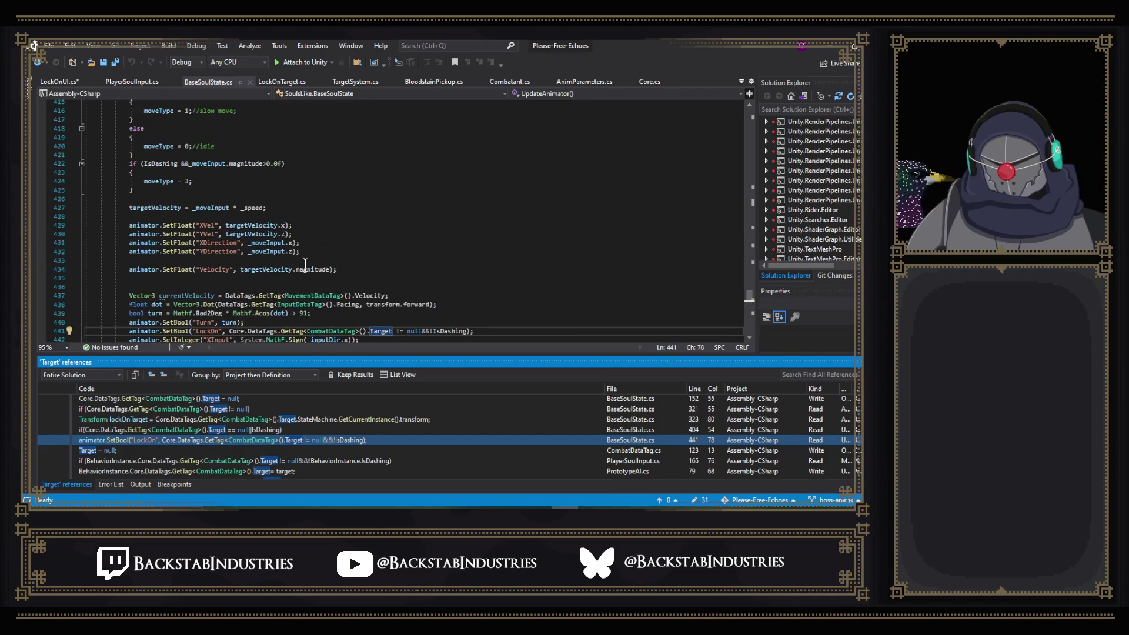
pyautogui.scroll(-2, 306, 267)
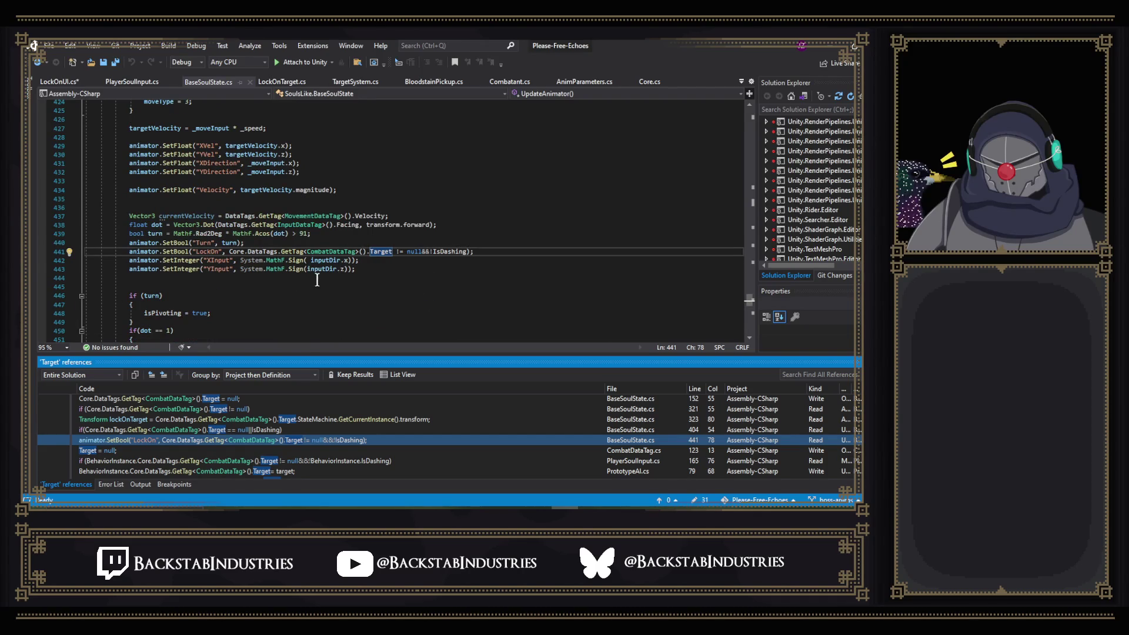
pyautogui.scroll(16, 312, 275)
pyautogui.scroll(4, 317, 277)
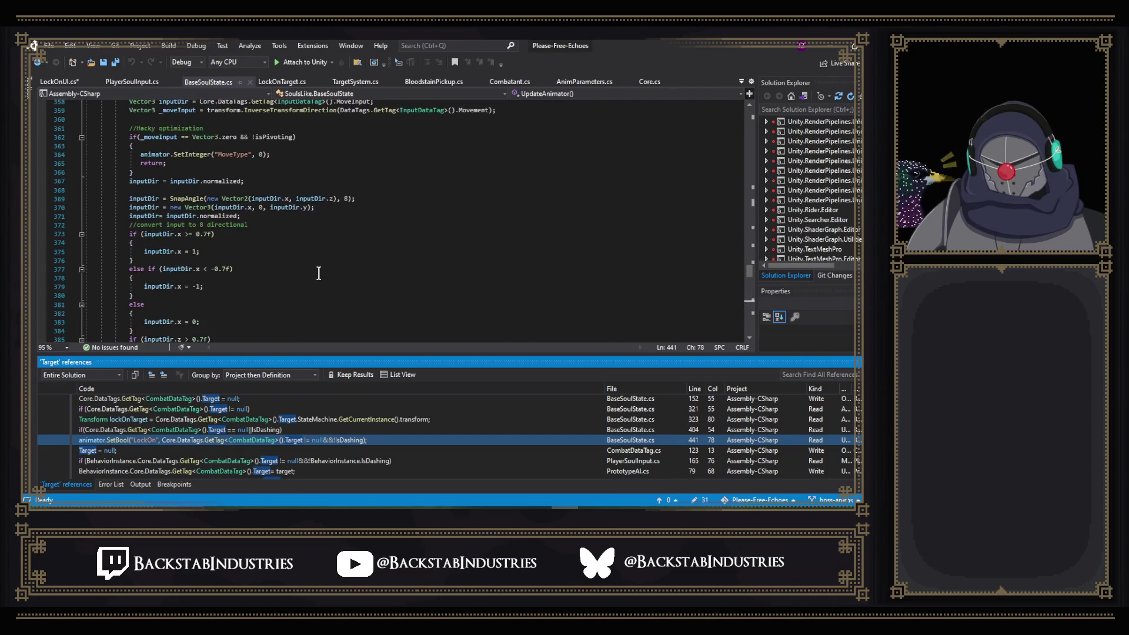
pyautogui.scroll(5, 318, 273)
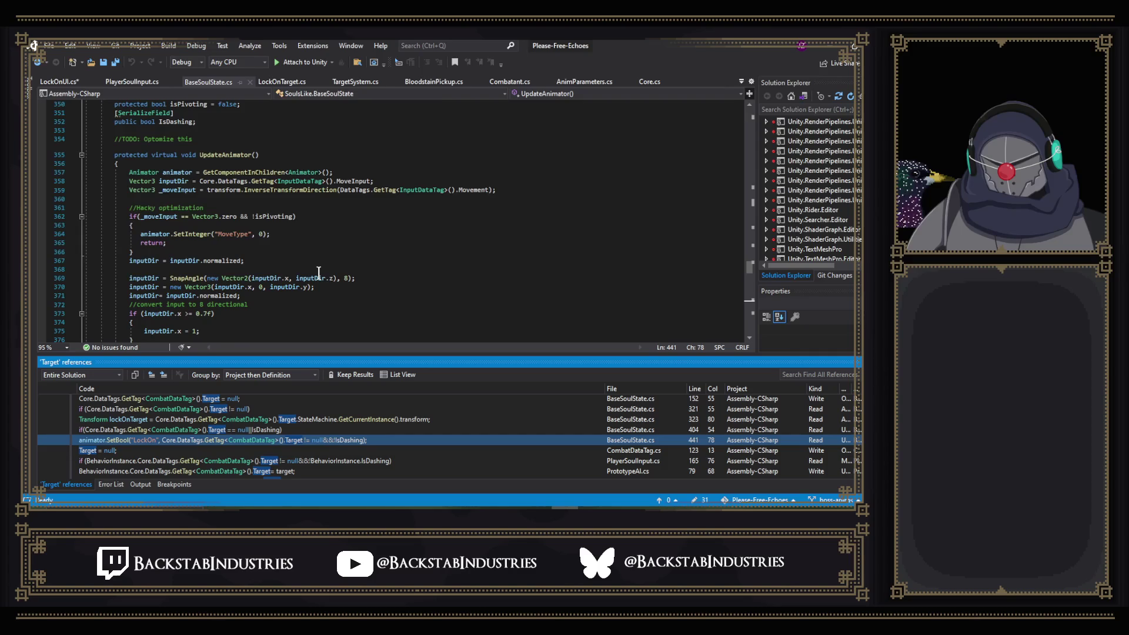
pyautogui.scroll(13, 318, 273)
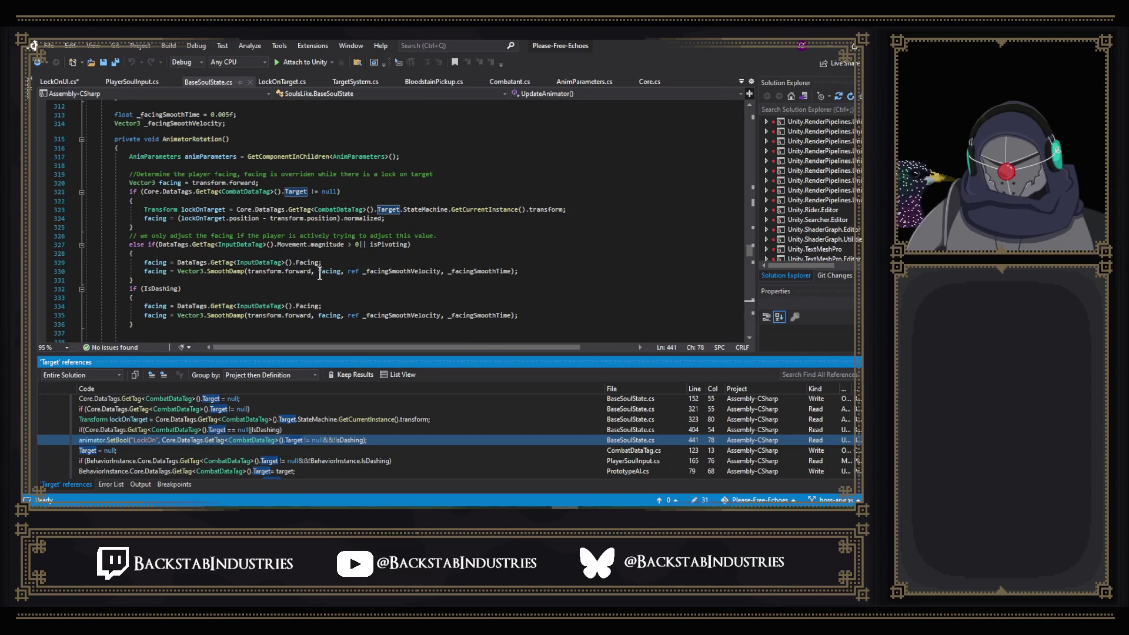
pyautogui.scroll(10, 322, 279)
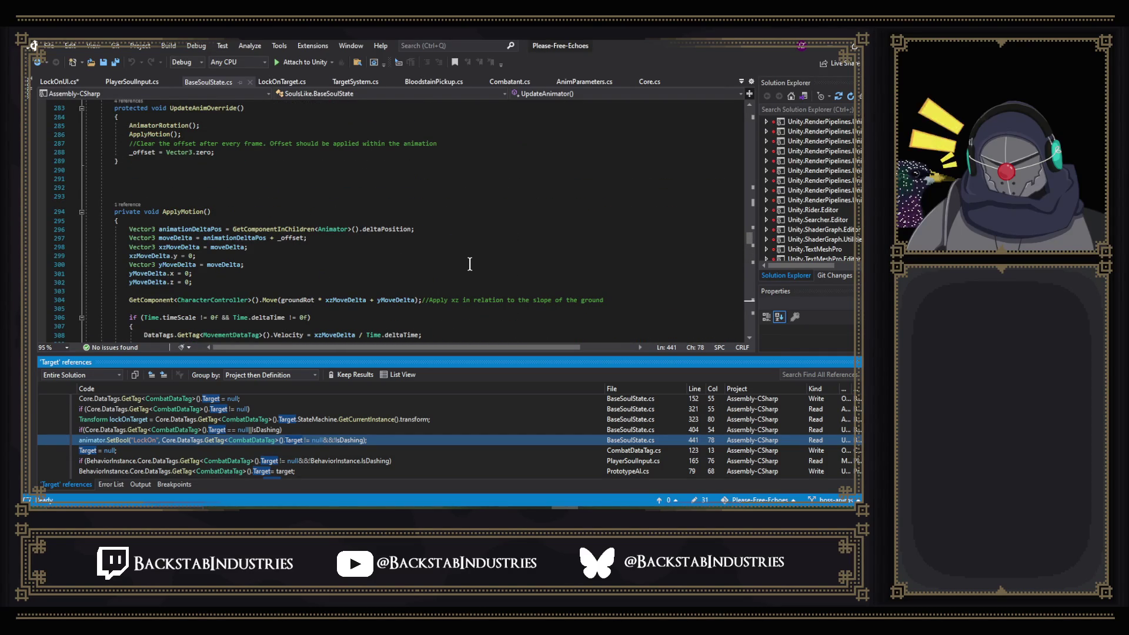
pyautogui.scroll(7, 418, 276)
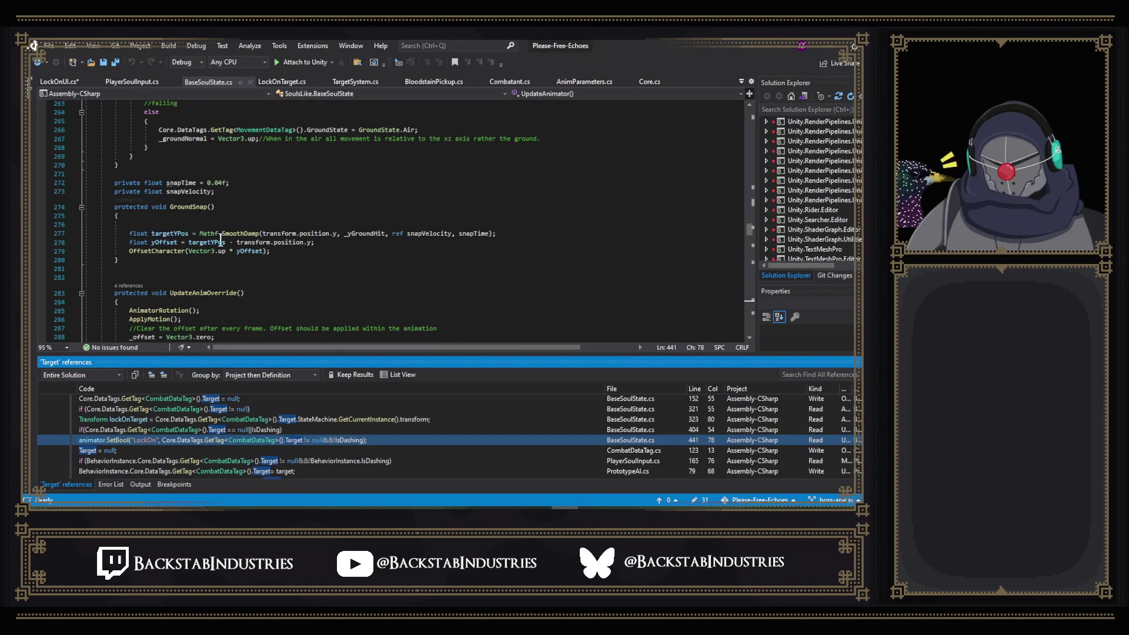
pyautogui.scroll(15, 241, 240)
pyautogui.hotkey('alt', 'Tab')
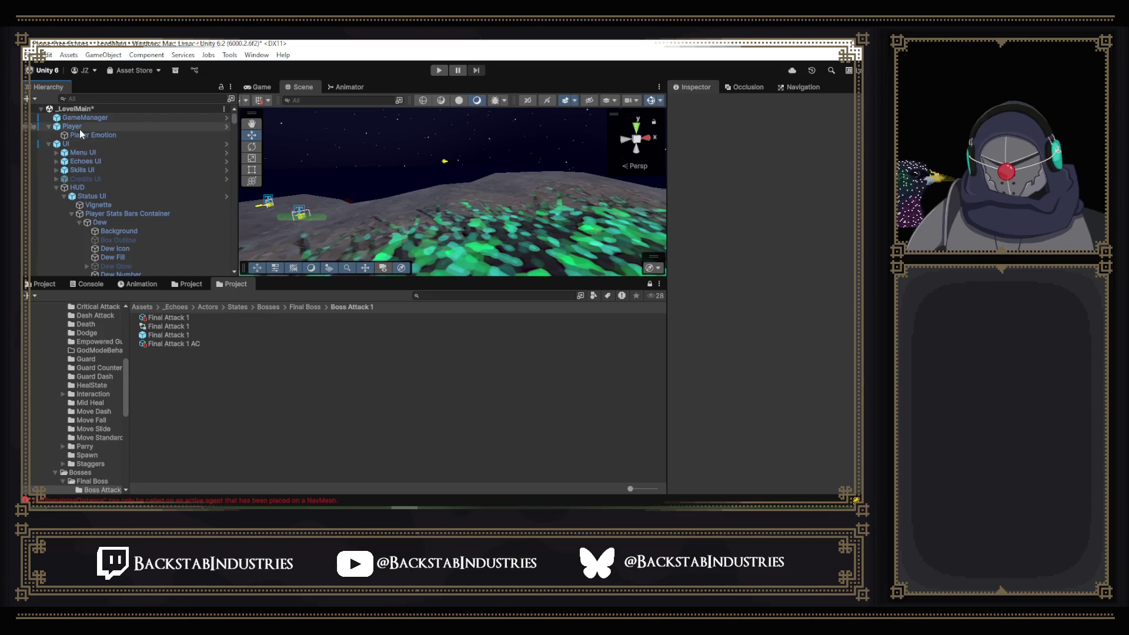
# - Collapse the UI and PlaytestTool objects in the Hierarchy and inspect the Main Camera's settings
pyautogui.click(78, 129)
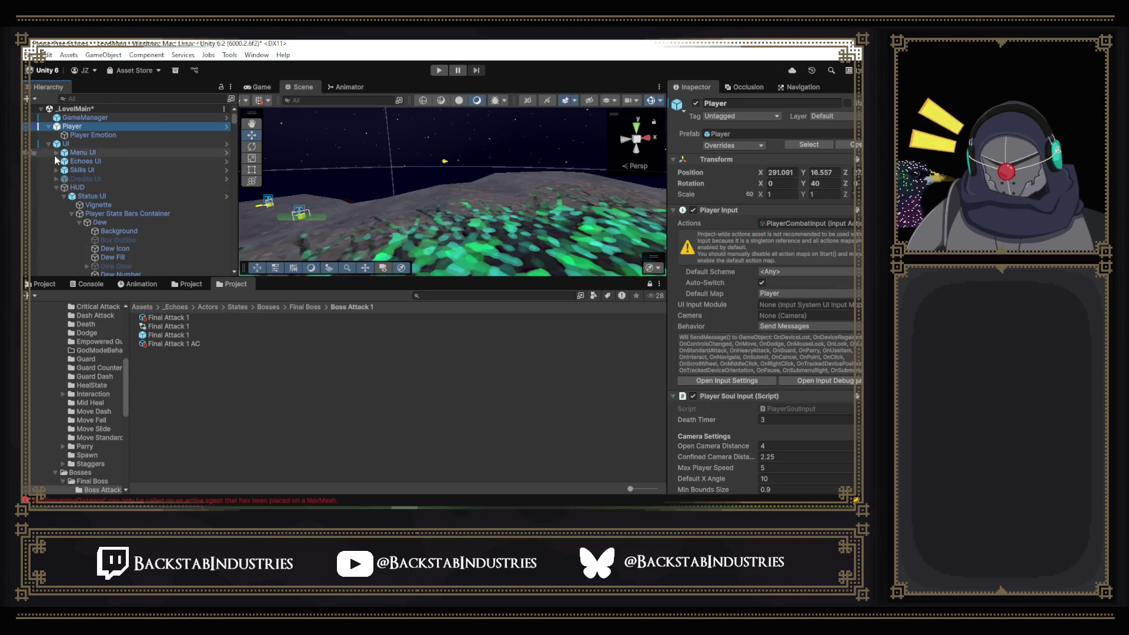
pyautogui.click(62, 144)
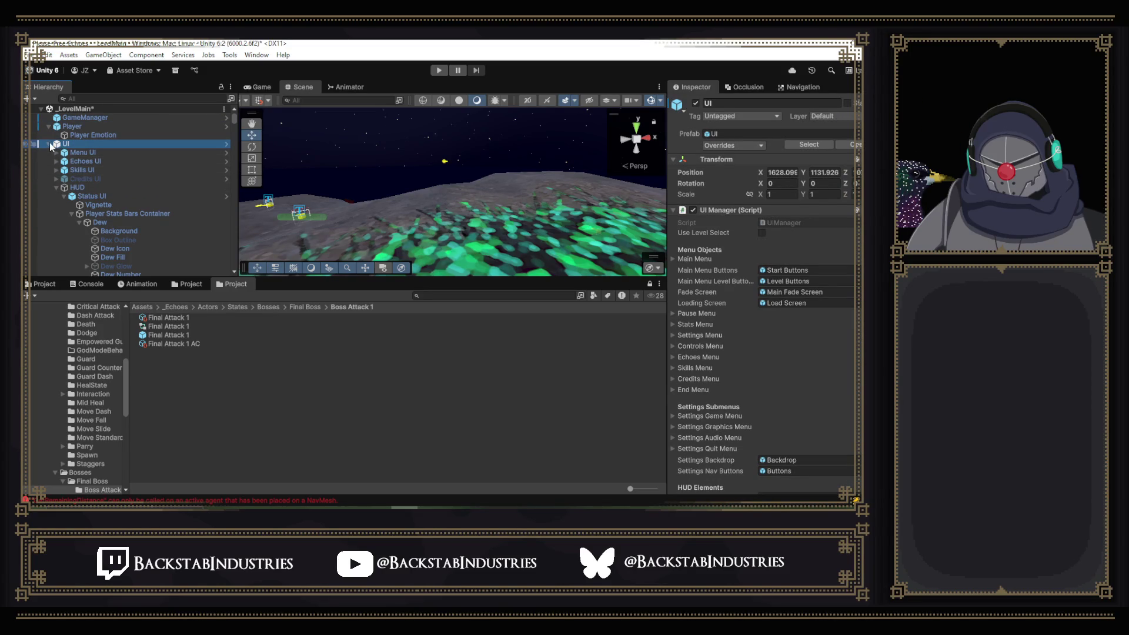
pyautogui.click(49, 144)
pyautogui.click(49, 152)
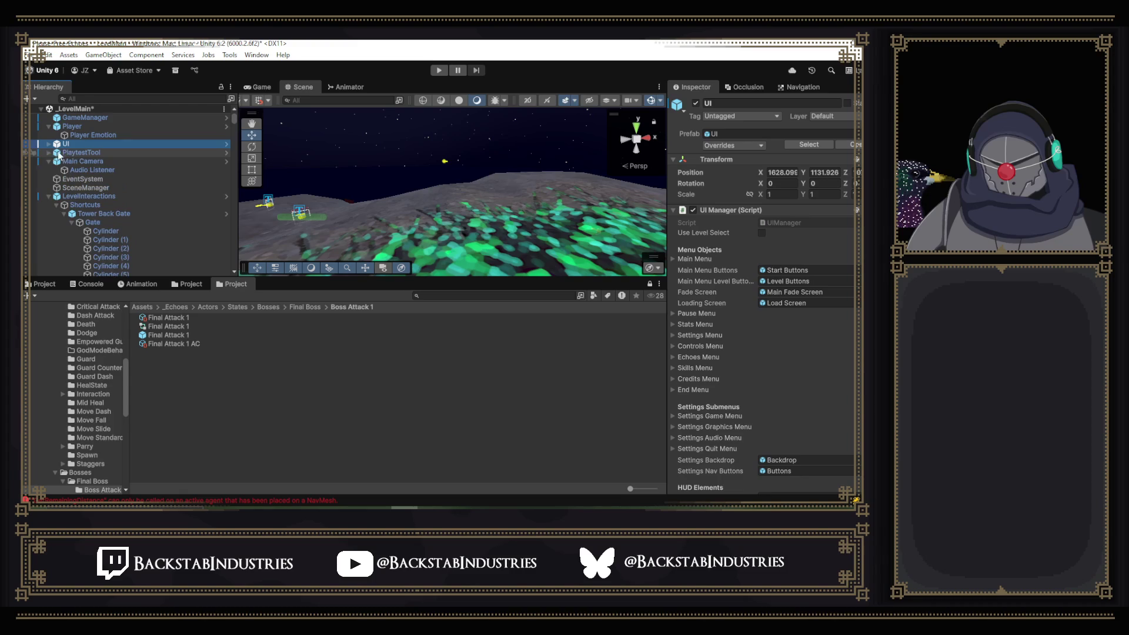
pyautogui.click(86, 162)
pyautogui.scroll(-5, 756, 220)
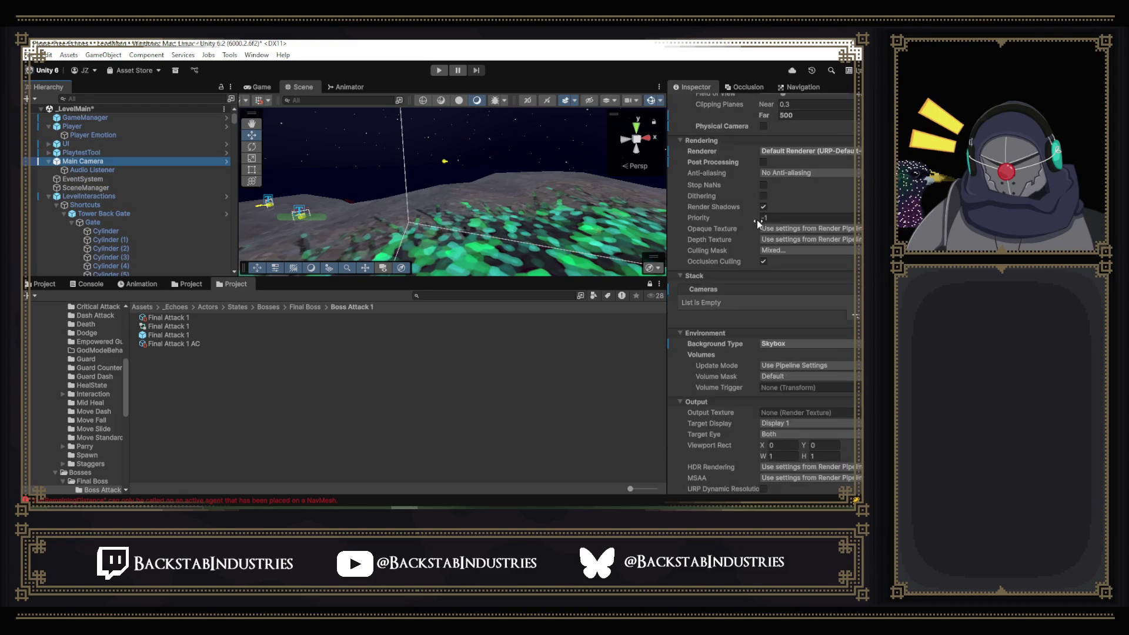
pyautogui.click(82, 168)
pyautogui.click(106, 162)
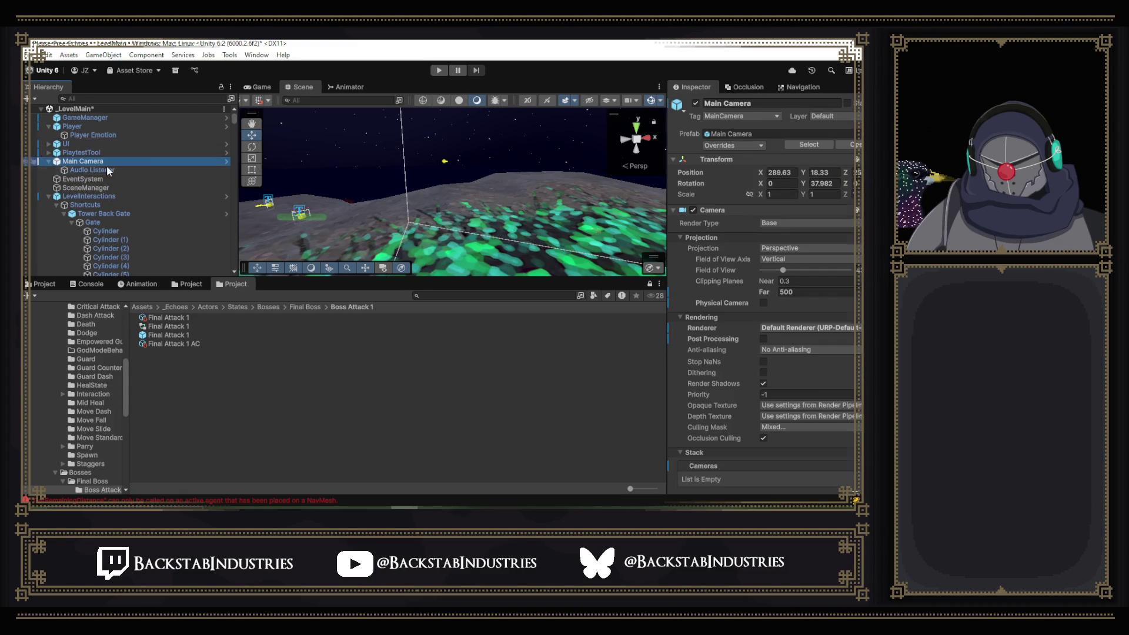
# - Review the Player object's components and its Player Emotion child, then return to Visual Studio
pyautogui.click(72, 126)
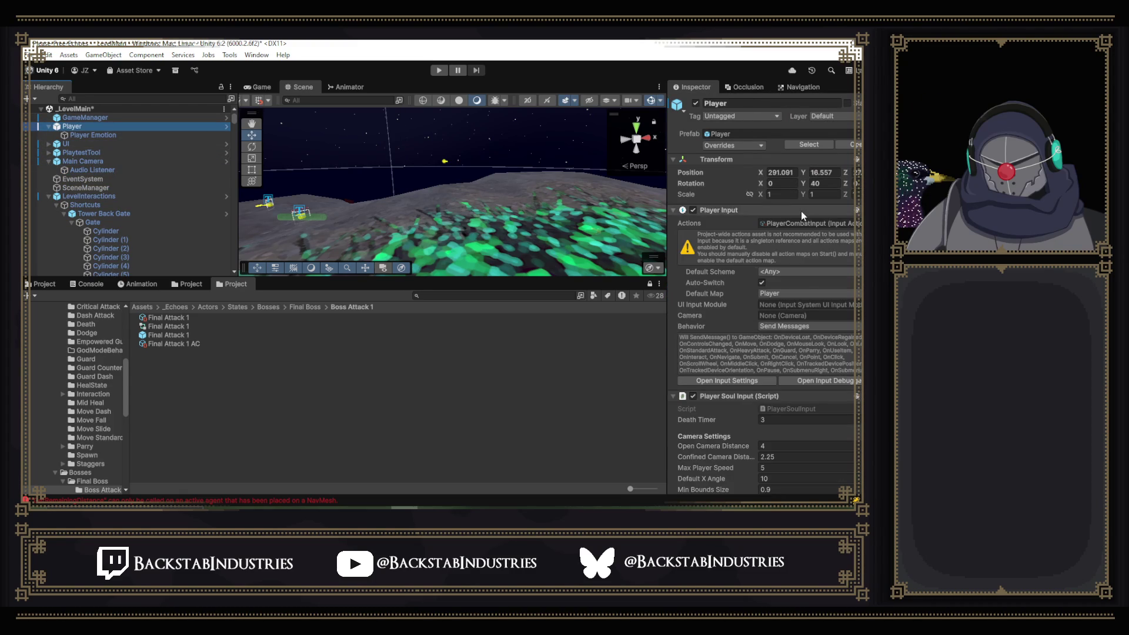
pyautogui.scroll(-10, 796, 210)
pyautogui.scroll(-15, 786, 213)
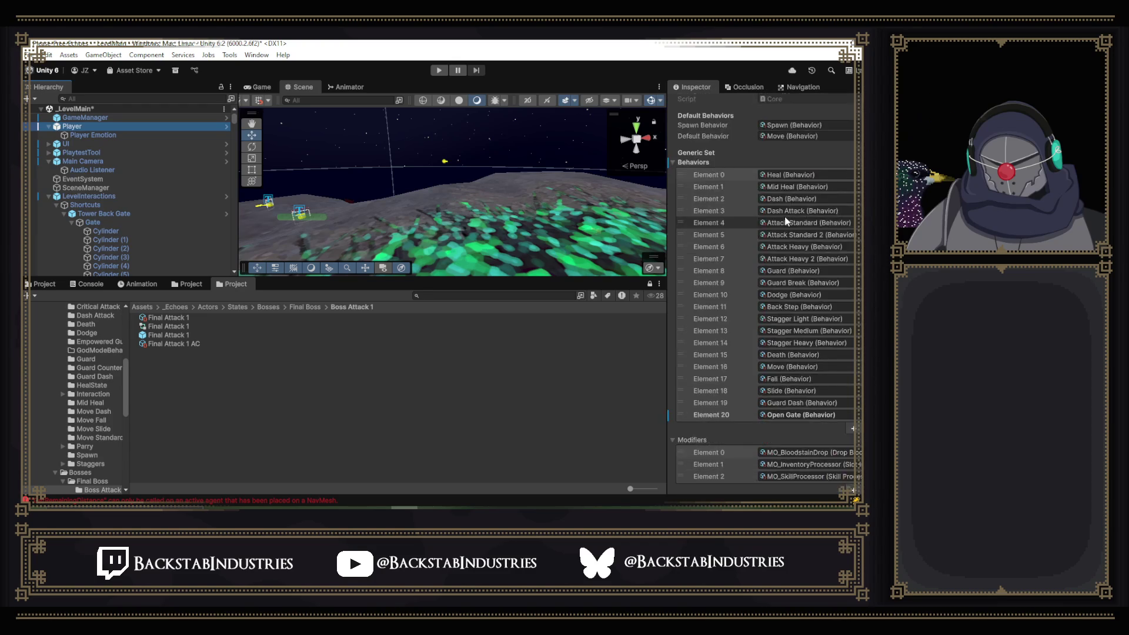
pyautogui.scroll(-2, 787, 221)
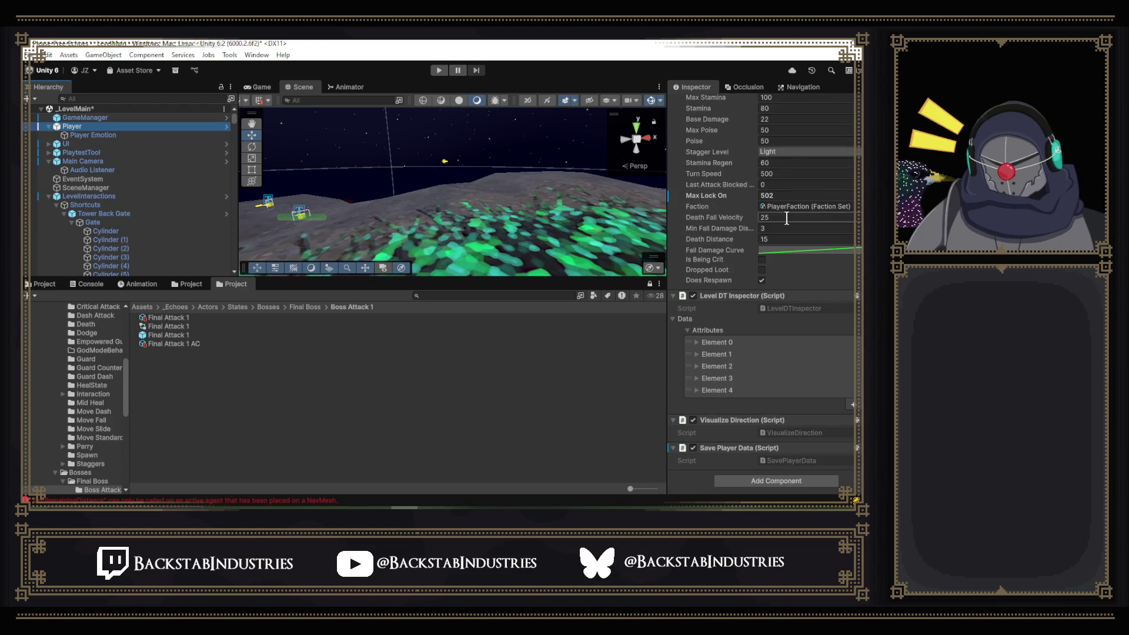
pyautogui.scroll(20, 786, 218)
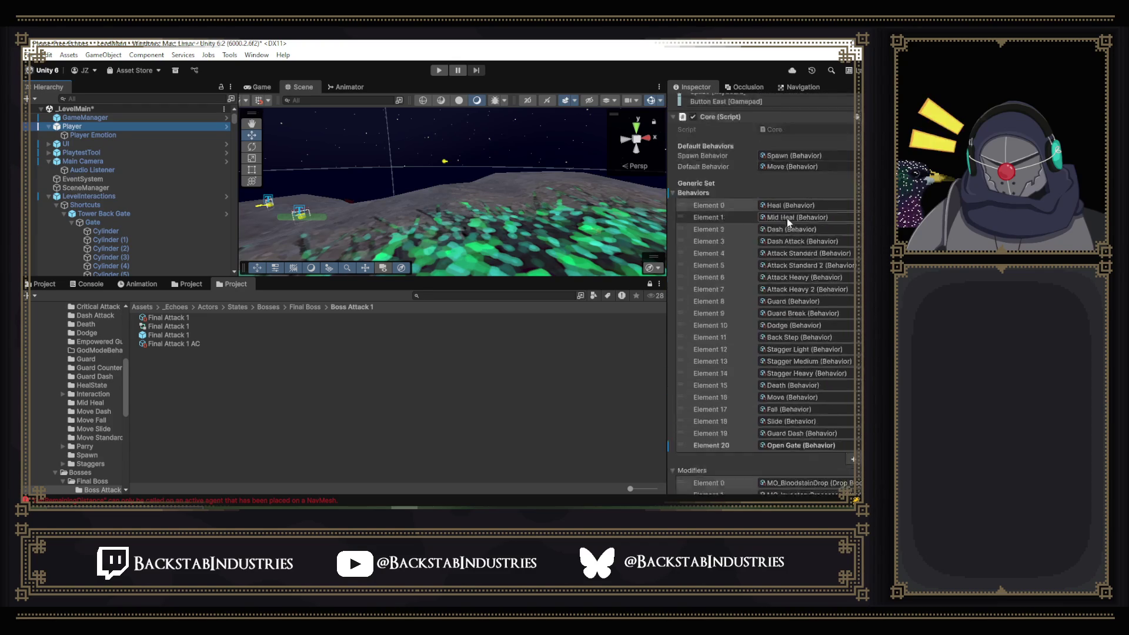
pyautogui.scroll(10, 786, 219)
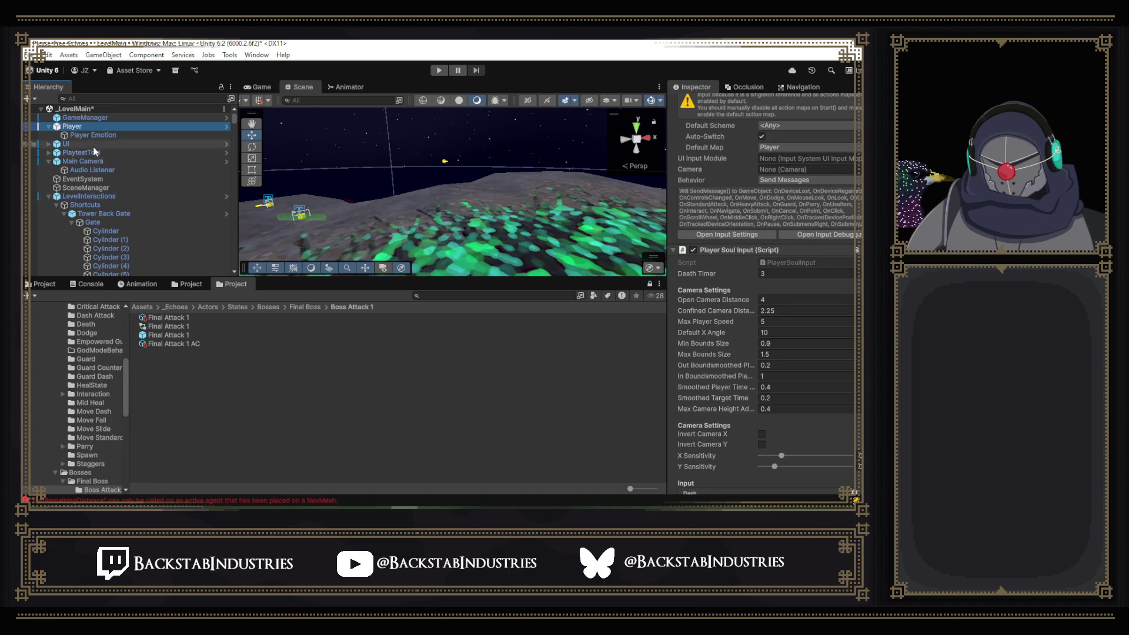
pyautogui.click(104, 135)
pyautogui.click(104, 129)
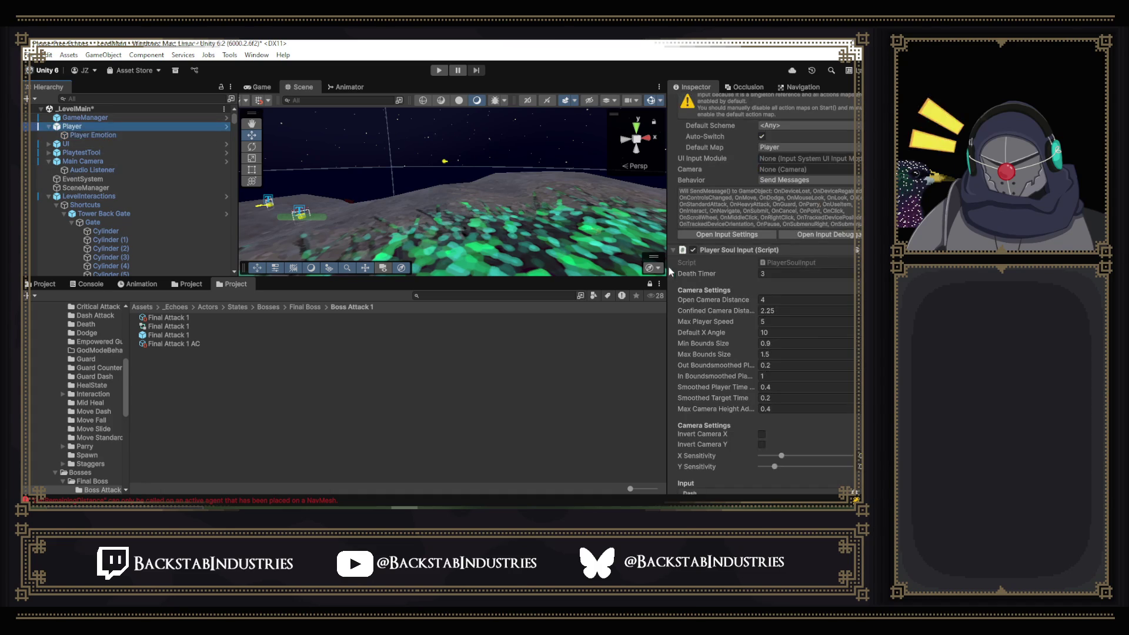
pyautogui.click(802, 262)
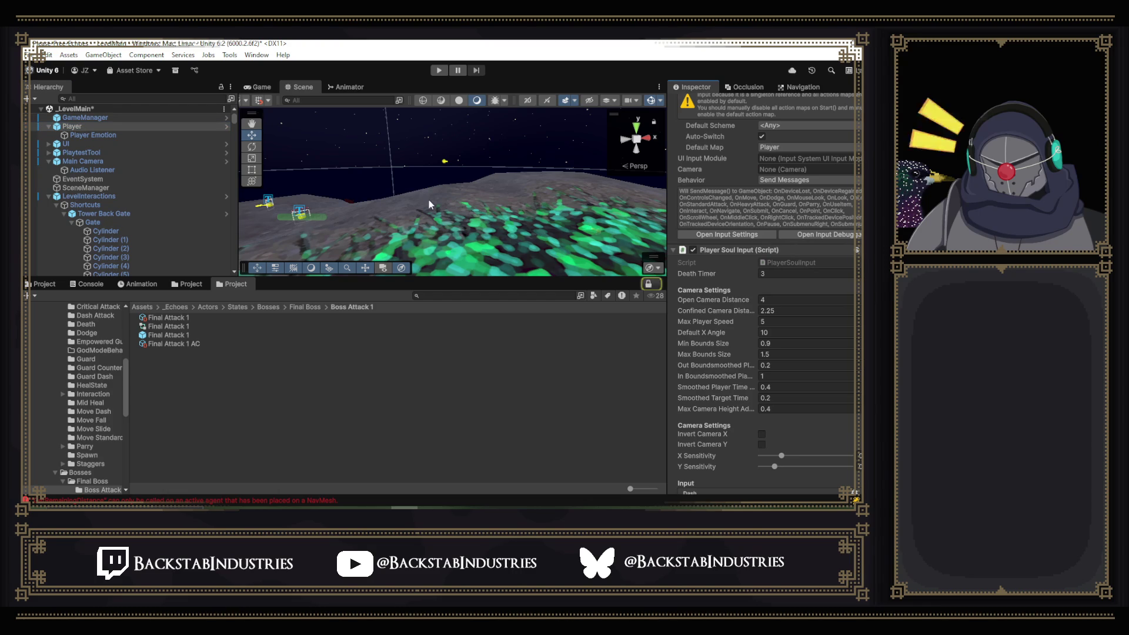
pyautogui.hotkey('alt', 'Tab')
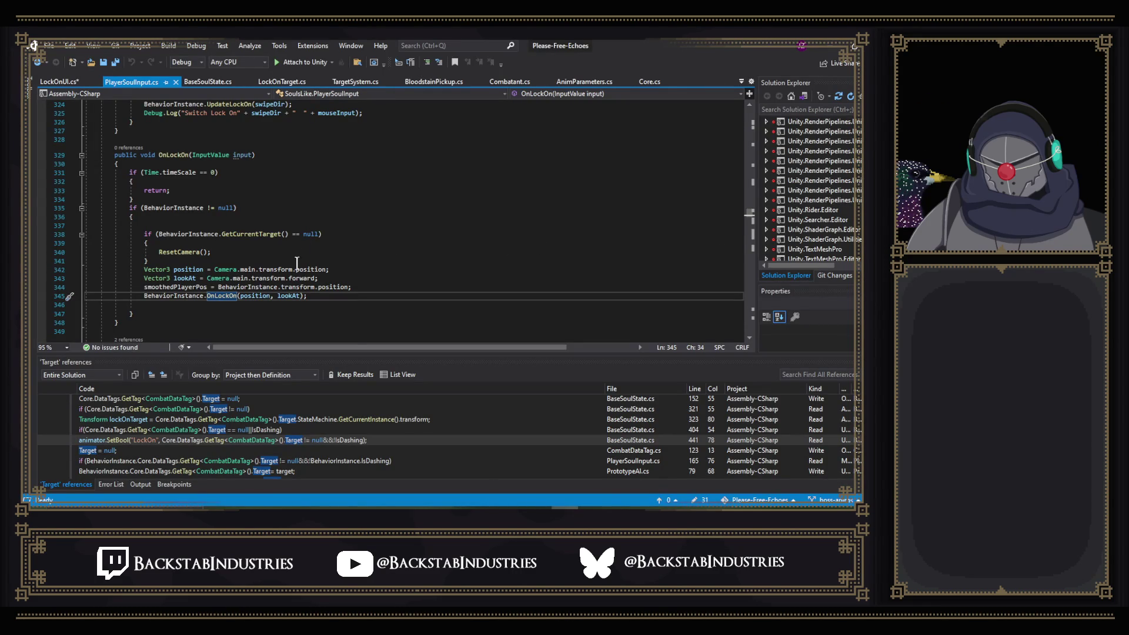
# - Read through PlayerSoulInput's OnLockOn and bring up actions on the BehaviorInstance.OnLockOn call at line 345
pyautogui.scroll(4, 322, 314)
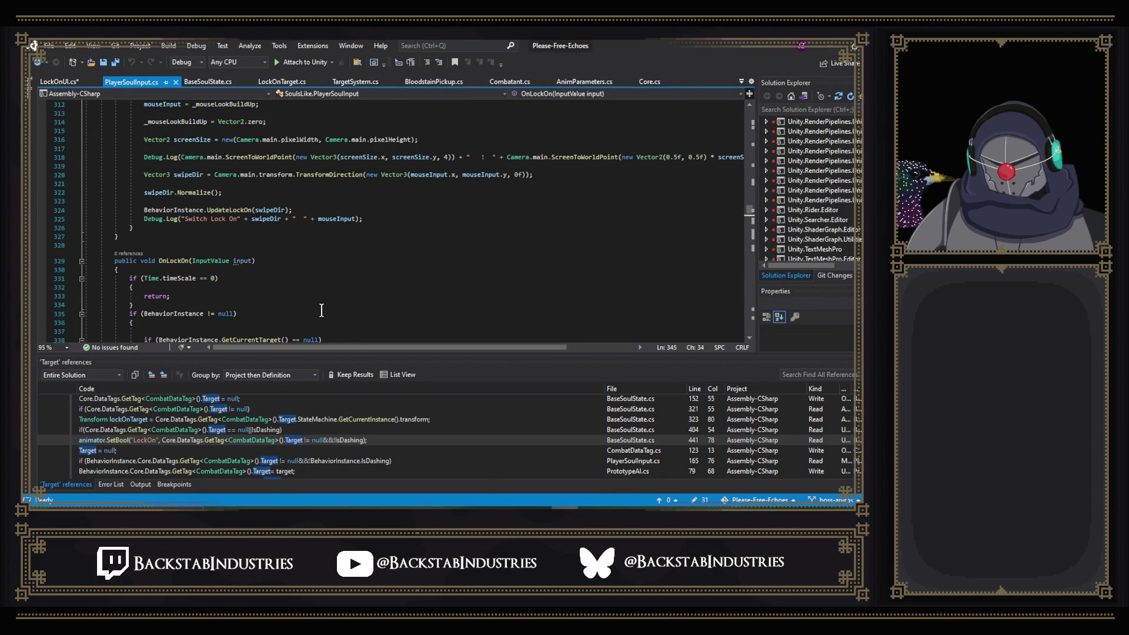
pyautogui.scroll(-1, 231, 211)
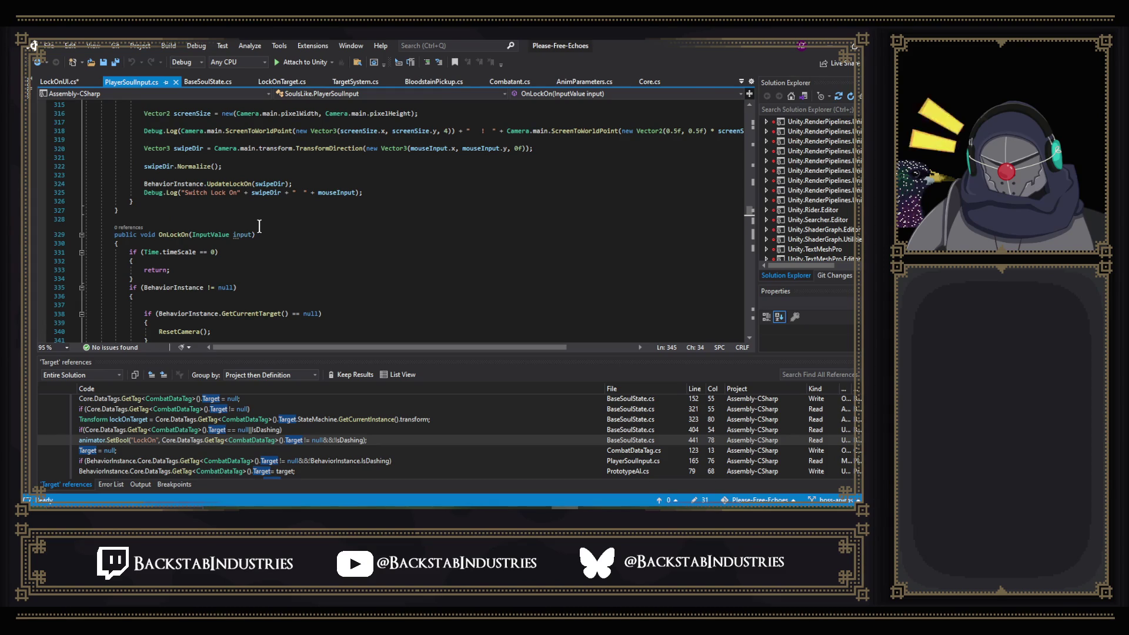
pyautogui.scroll(-3, 259, 226)
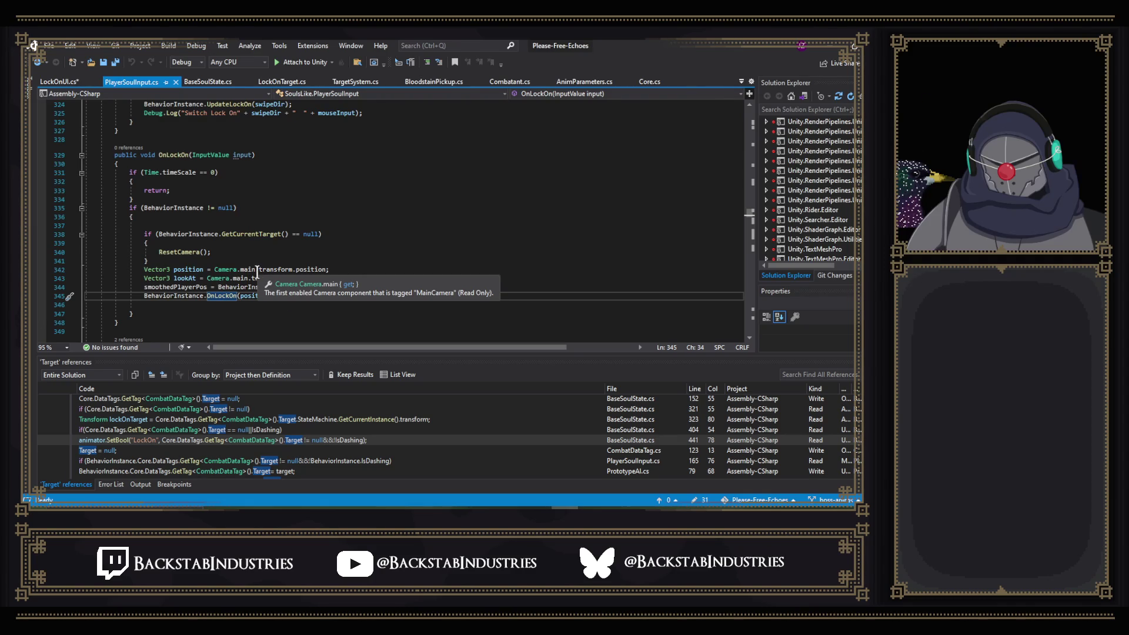
pyautogui.rightClick(231, 296)
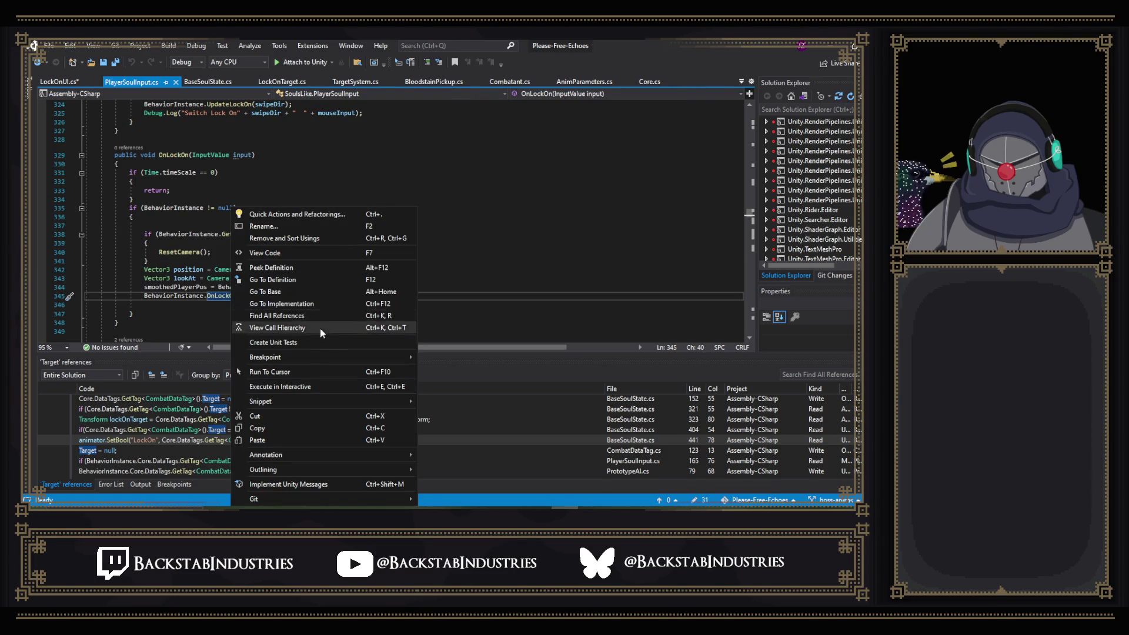
# - Jump to the OnLockOn definition in BaseSoulState and flip between it and PlayerSoulInput
pyautogui.click(298, 280)
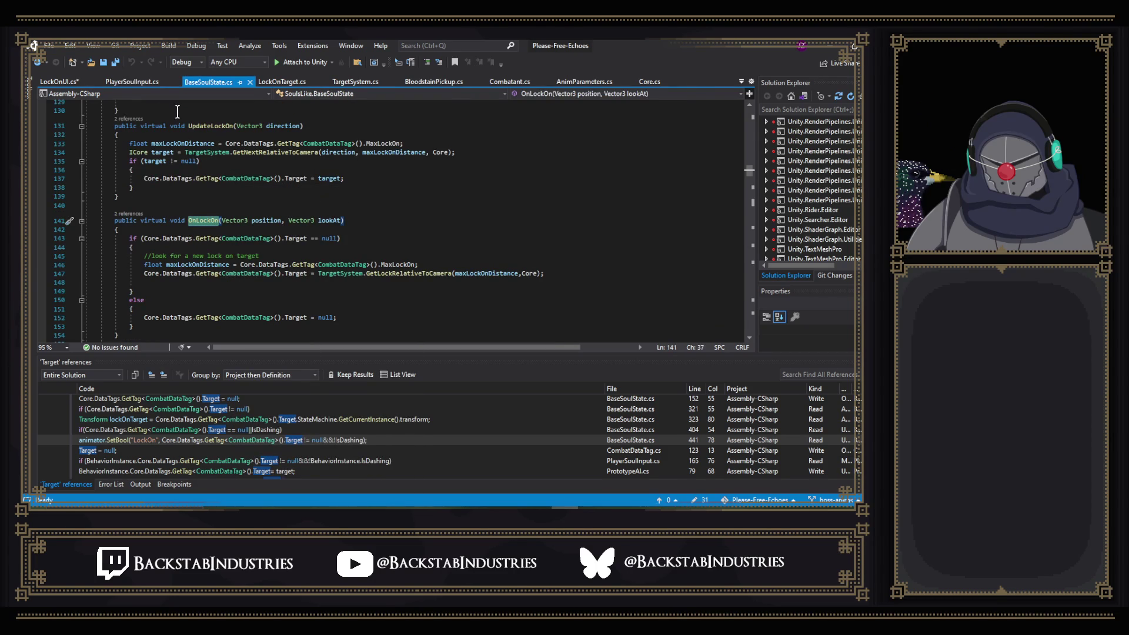
pyautogui.click(140, 83)
pyautogui.hotkey('ctrl', 'Tab')
pyautogui.click(140, 80)
pyautogui.click(207, 84)
# - Return to PlayerSoulInput.cs and find Update's out-of-range unlock code and LateUpdate
pyautogui.scroll(20, 365, 241)
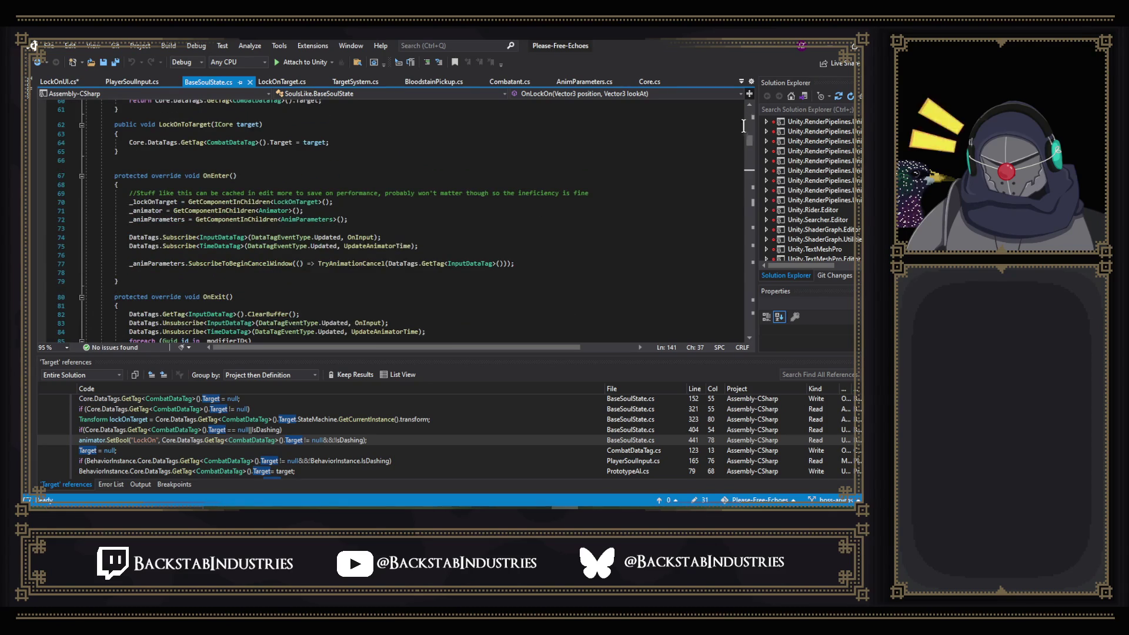
pyautogui.scroll(20, 750, 140)
pyautogui.scroll(-20, 749, 140)
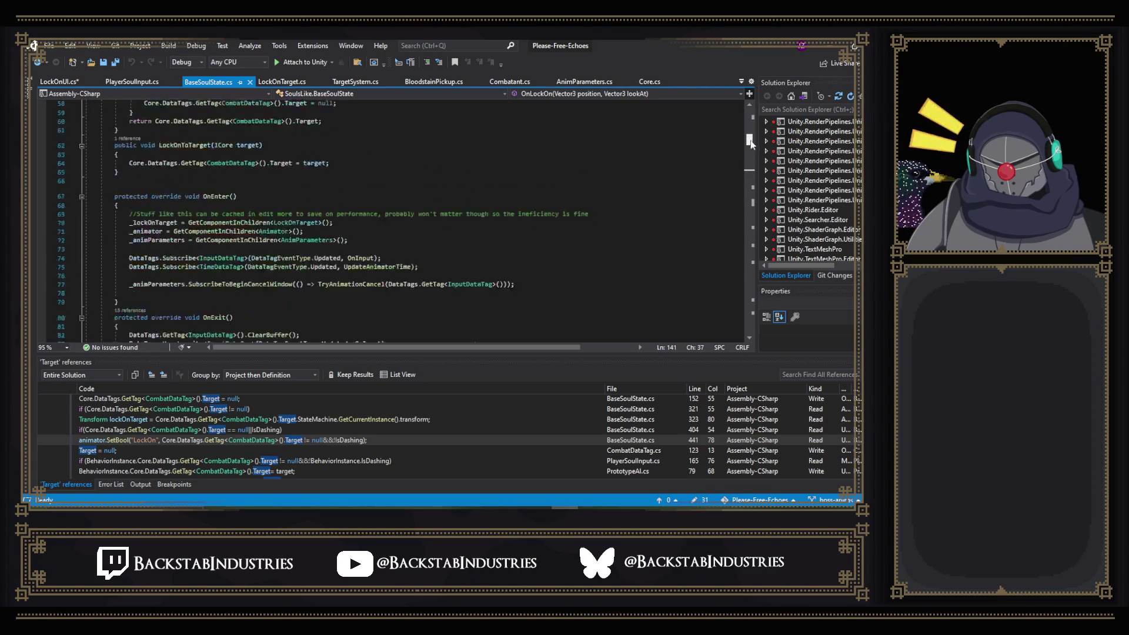
pyautogui.click(154, 82)
pyautogui.scroll(20, 750, 171)
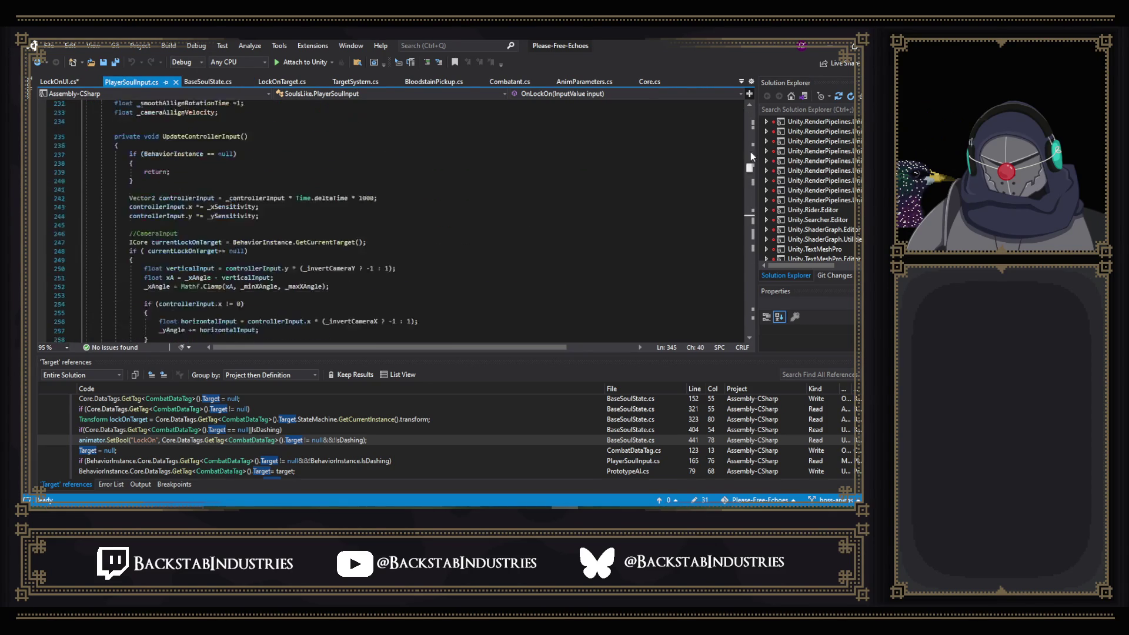
pyautogui.scroll(-20, 744, 127)
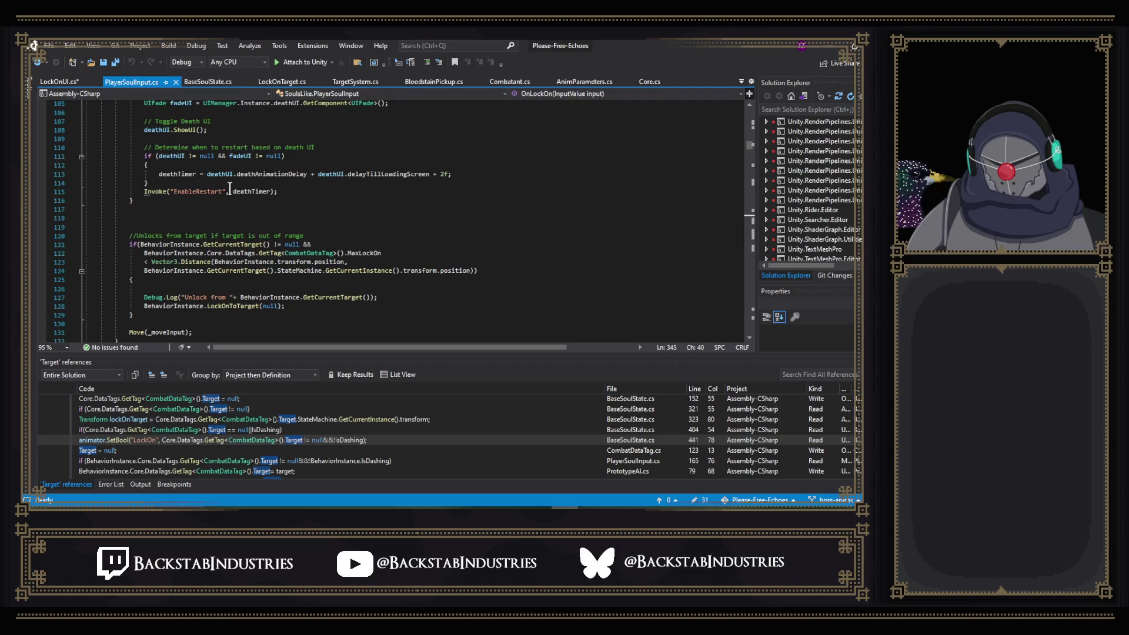
pyautogui.scroll(-6, 194, 183)
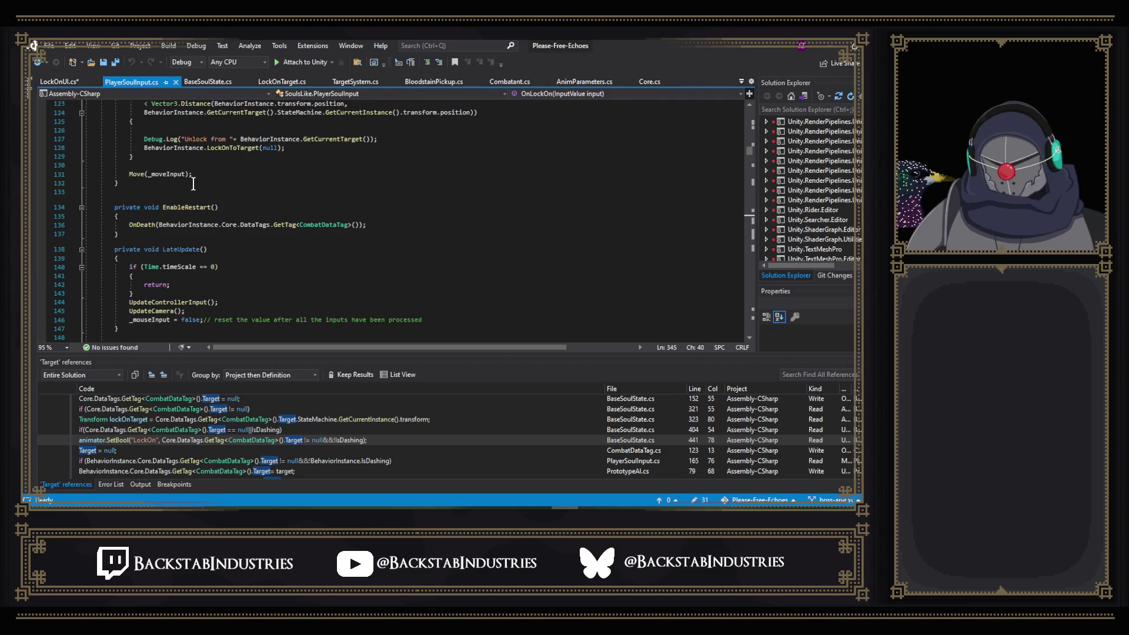
# - Scroll further down PlayerSoulInput.cs and search the file for 'lockon'
pyautogui.scroll(-12, 194, 184)
pyautogui.scroll(-20, 193, 183)
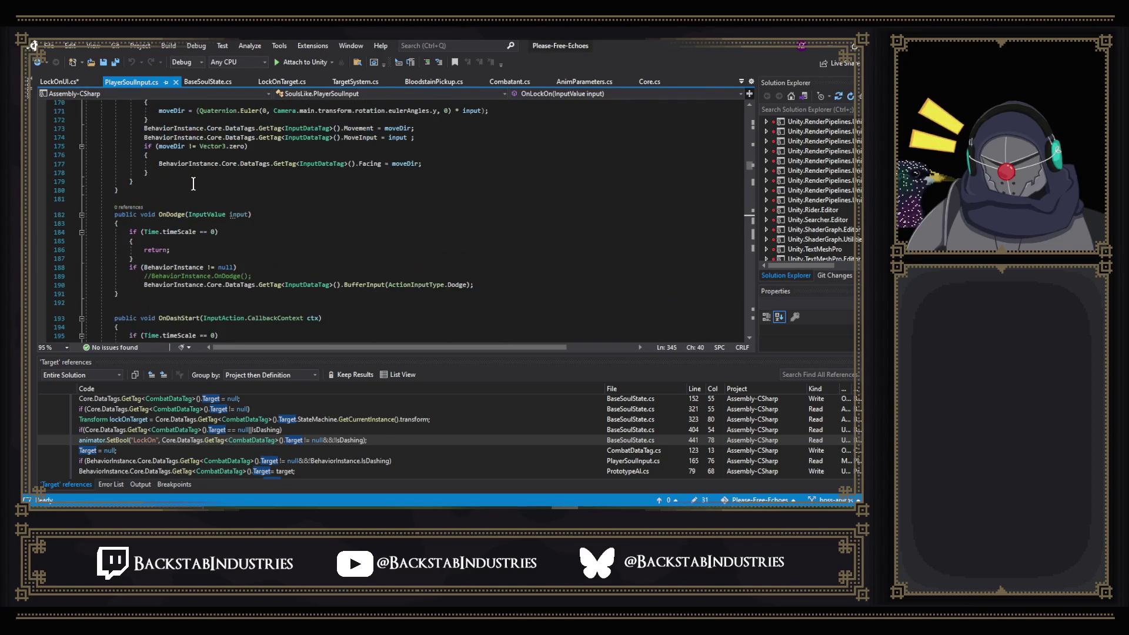
pyautogui.scroll(-5, 238, 195)
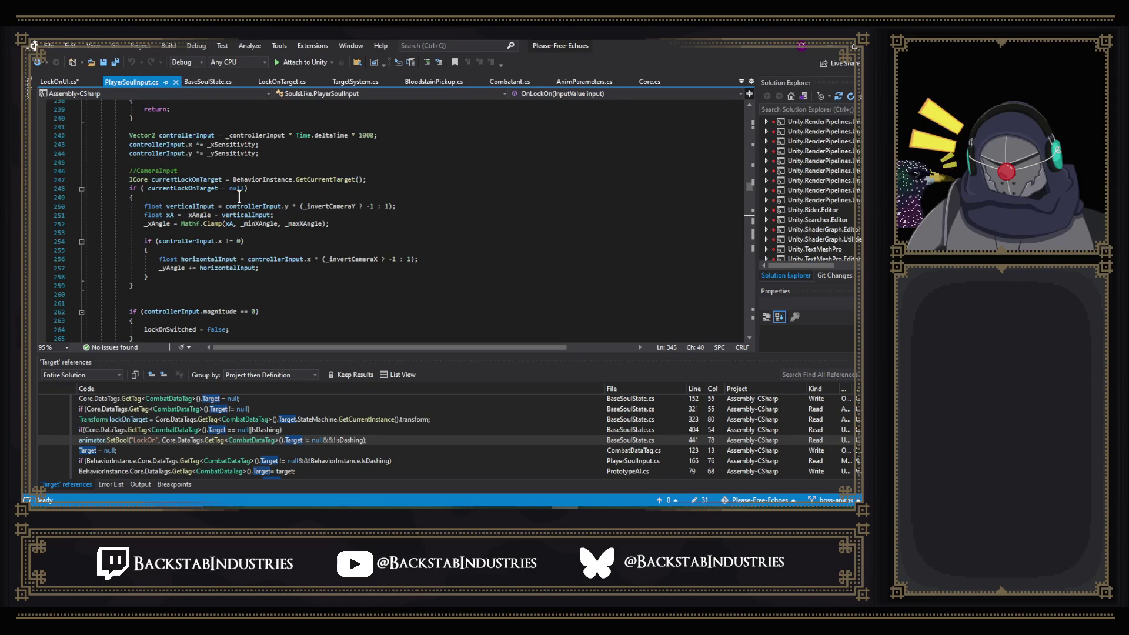
pyautogui.hotkey('ctrl', 'f')
pyautogui.write('lockon')
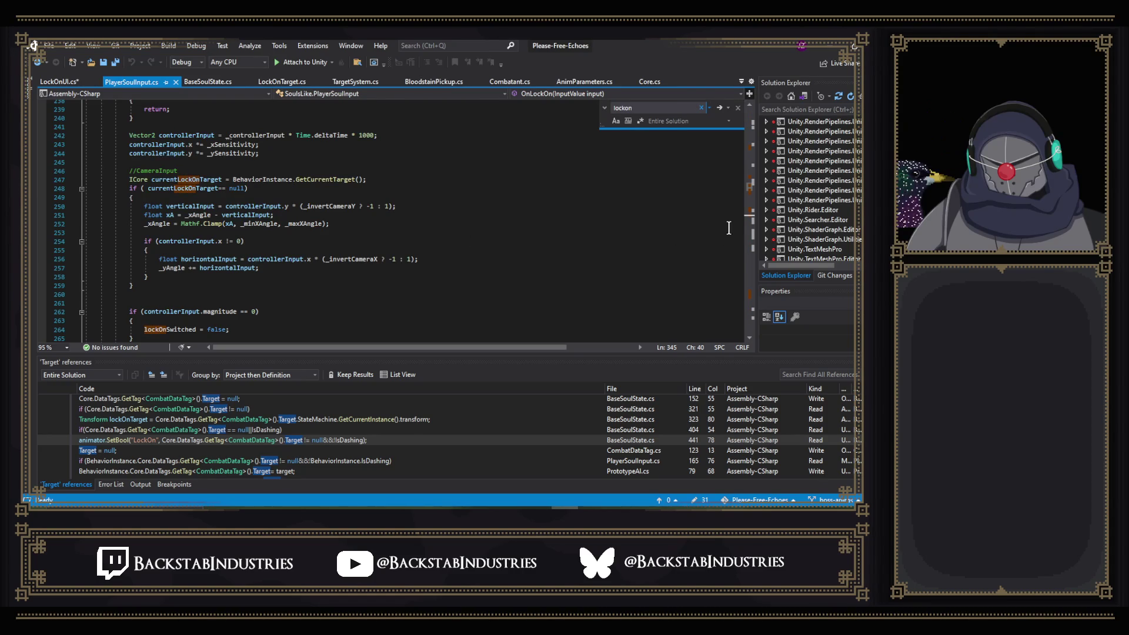
# - Scroll through the 'lockon' matches down to the OnLockOn input handler
pyautogui.scroll(4, 573, 254)
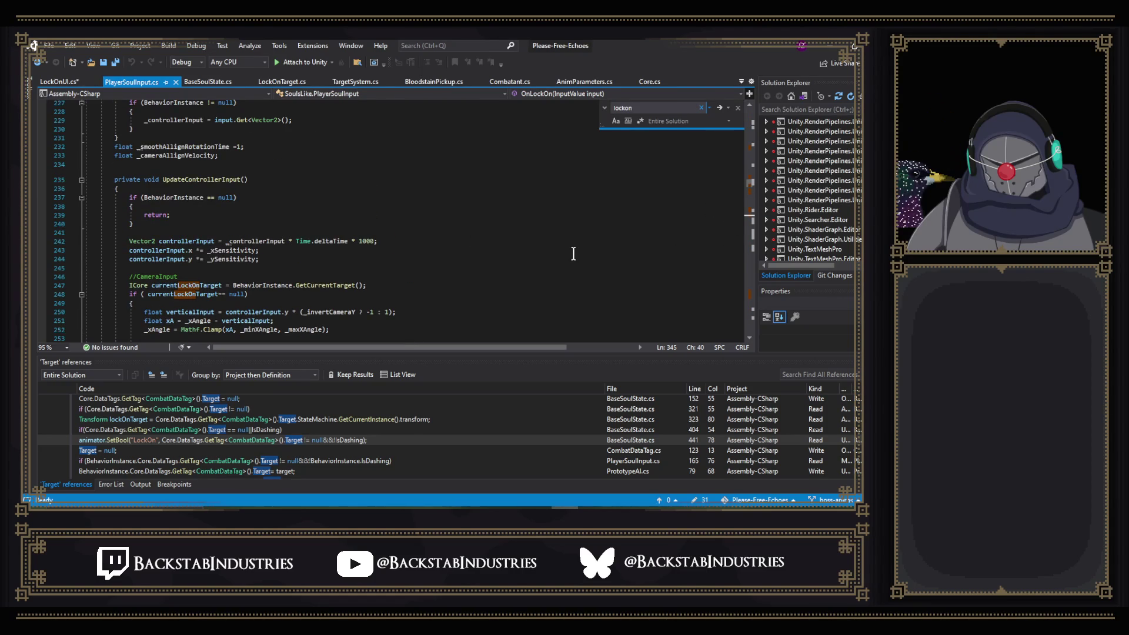
pyautogui.scroll(-7, 573, 254)
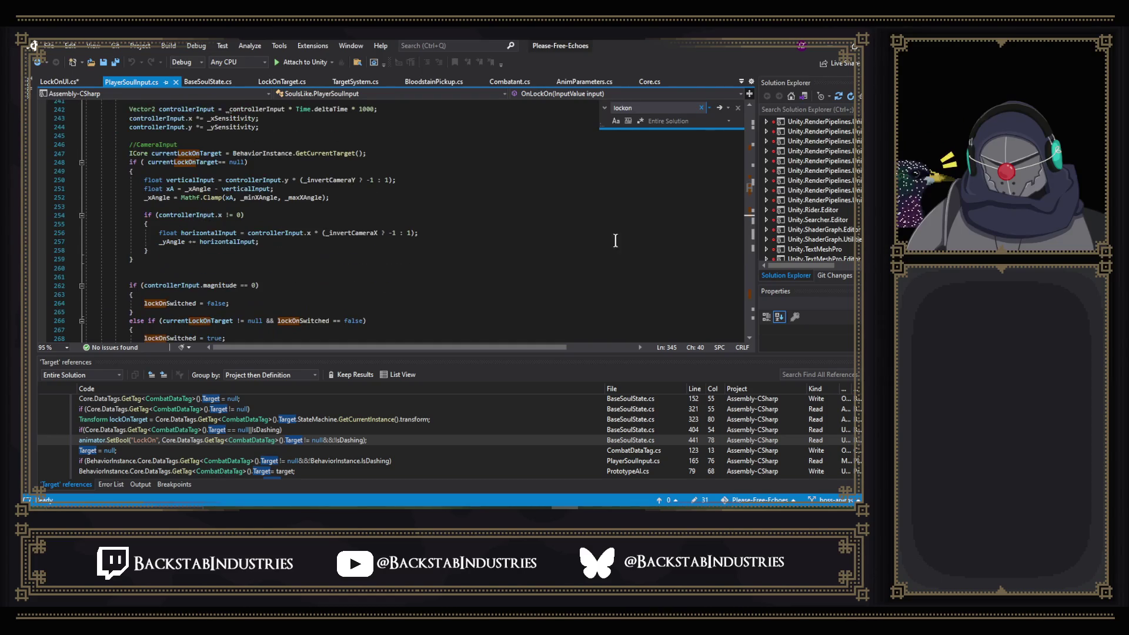
pyautogui.scroll(-7, 749, 192)
pyautogui.scroll(-14, 750, 216)
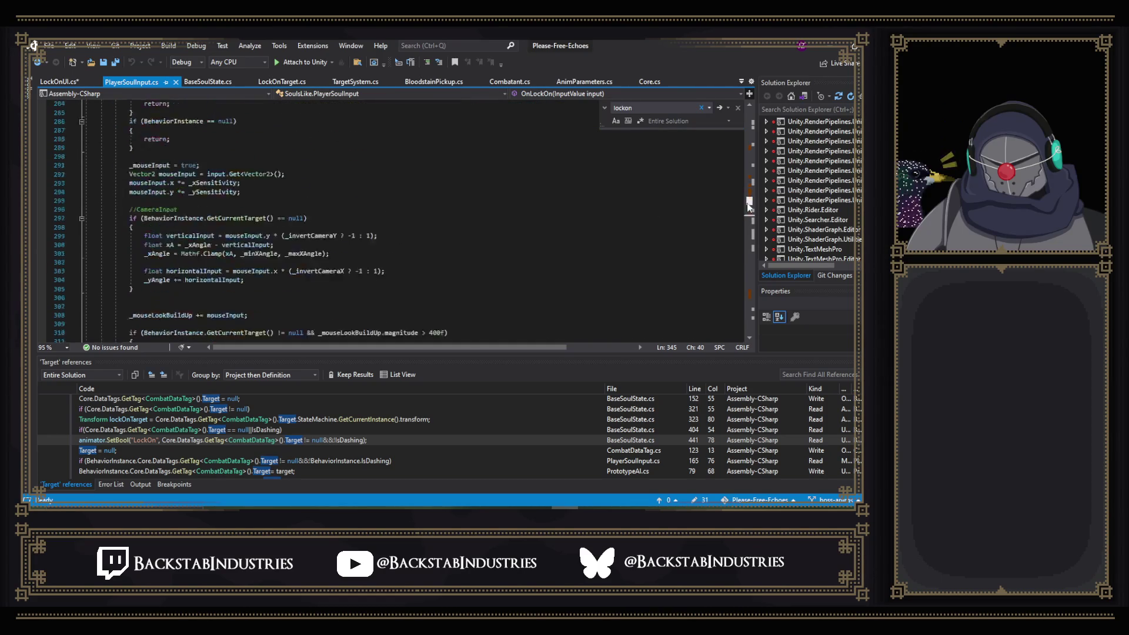
pyautogui.scroll(-5, 316, 219)
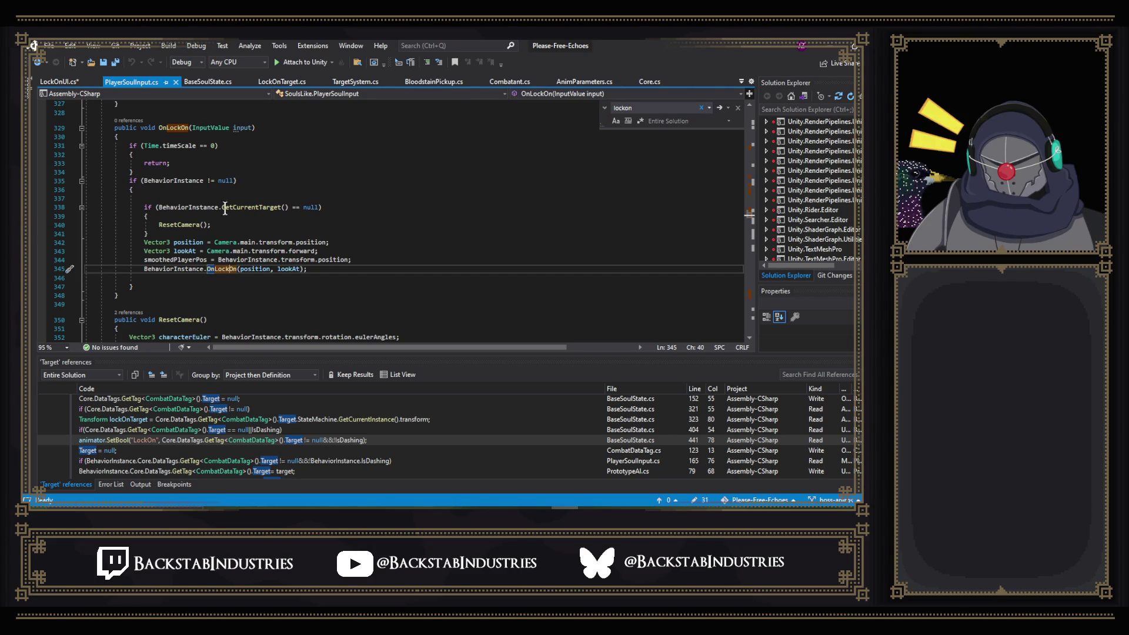
pyautogui.scroll(-3, 251, 252)
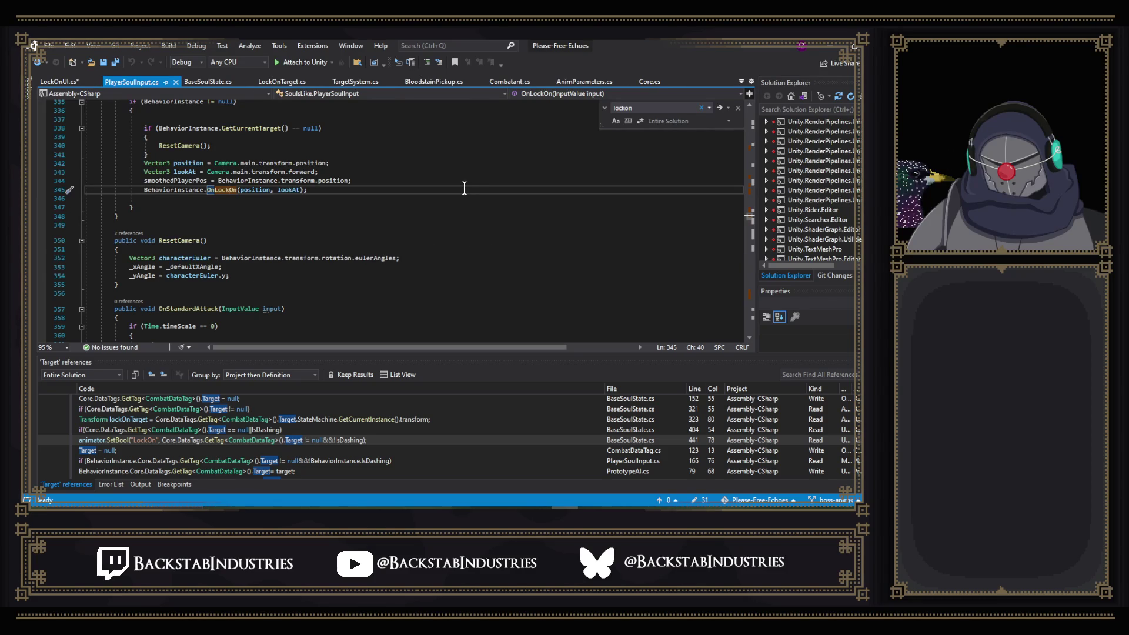
pyautogui.scroll(3, 447, 221)
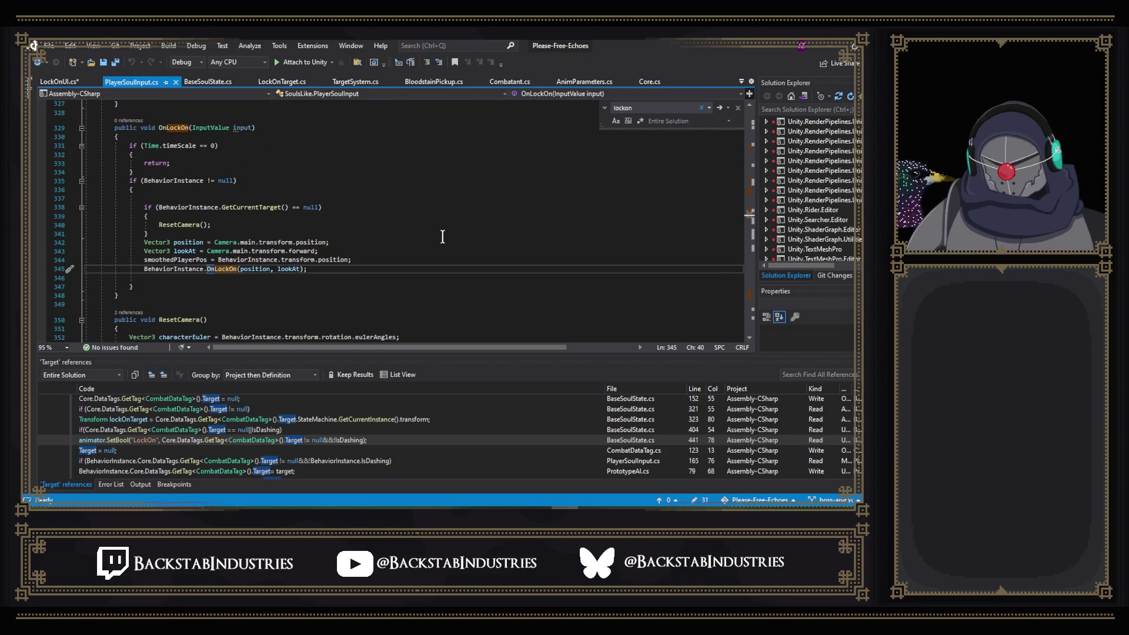
pyautogui.moveTo(164, 184)
# - From PlayerSoulInput's BehaviorInstance.OnLockOn call, go to its definition in BaseSoulState
pyautogui.click(206, 84)
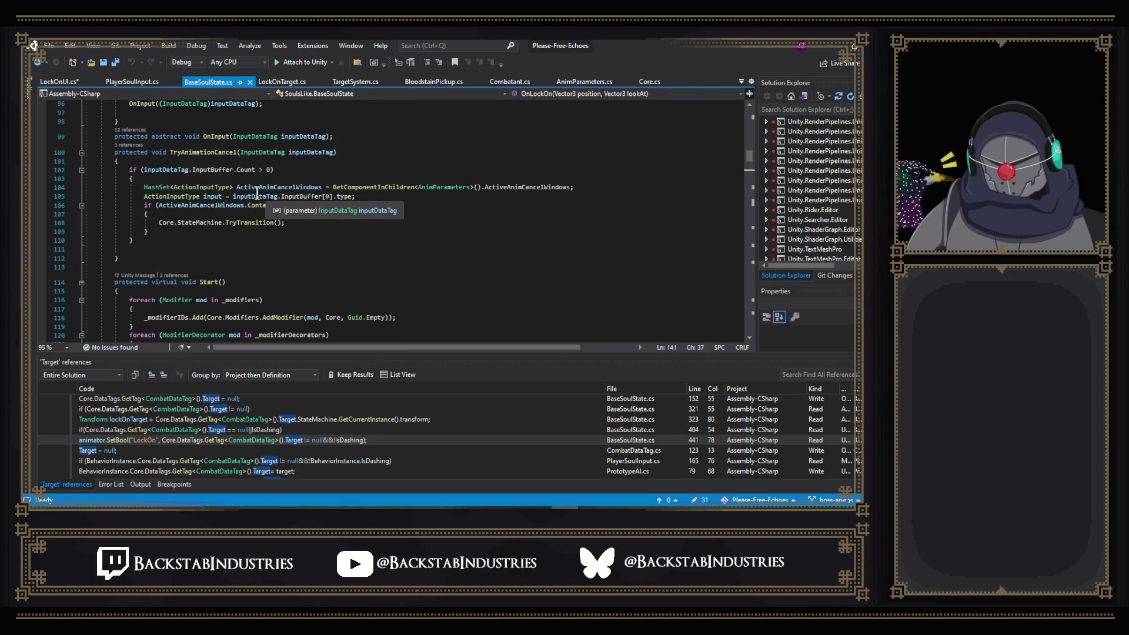
pyautogui.scroll(6, 279, 267)
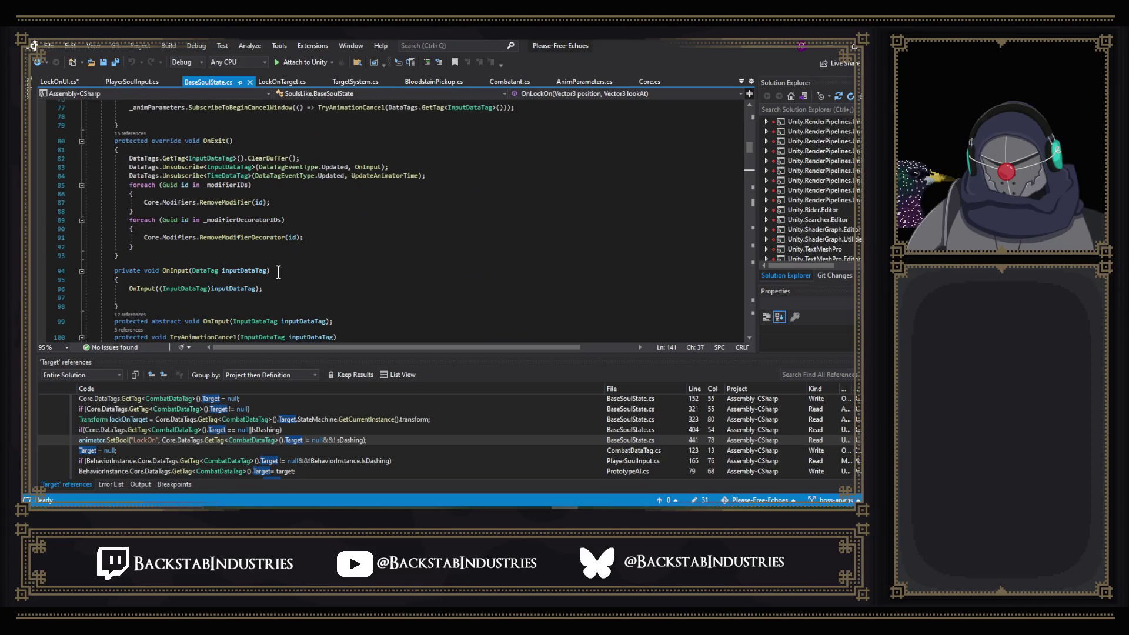
pyautogui.click(132, 83)
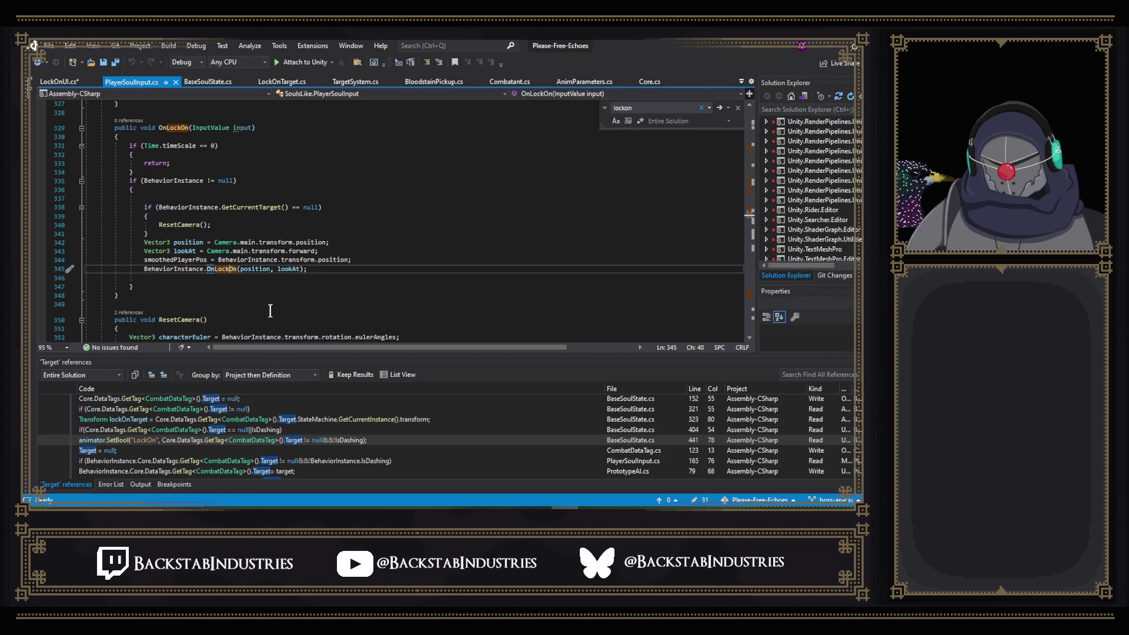
pyautogui.rightClick(225, 269)
pyautogui.click(284, 280)
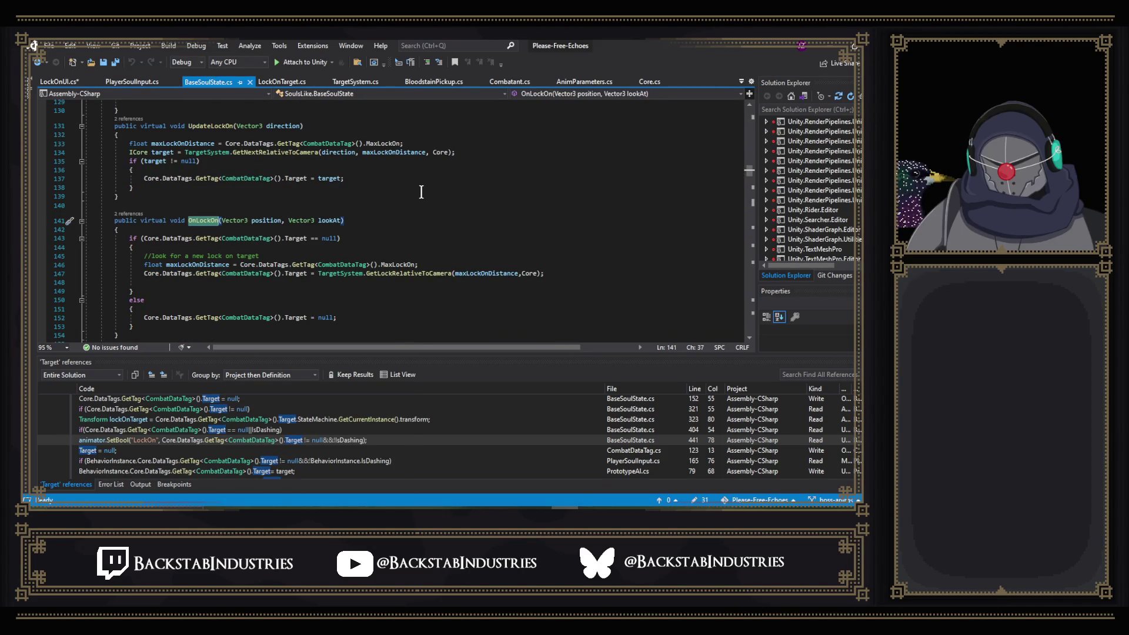
# - Review BaseSoulState's OnLockOn, which sets Target via GetLockRelativeToCamera or clears it
pyautogui.scroll(-1, 420, 192)
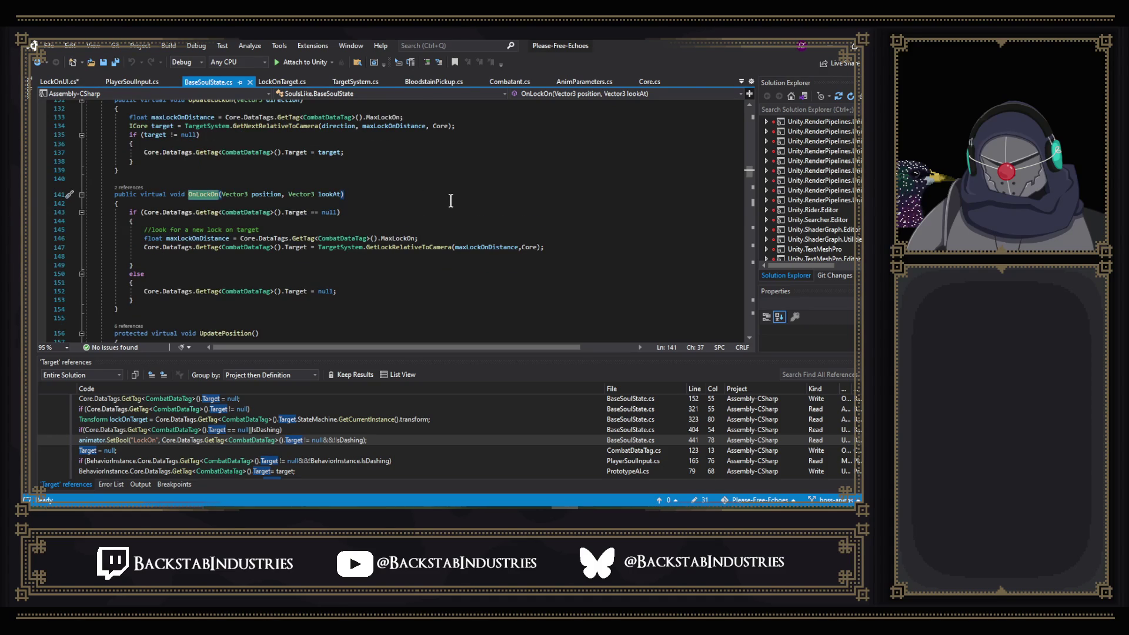
pyautogui.scroll(-1, 450, 201)
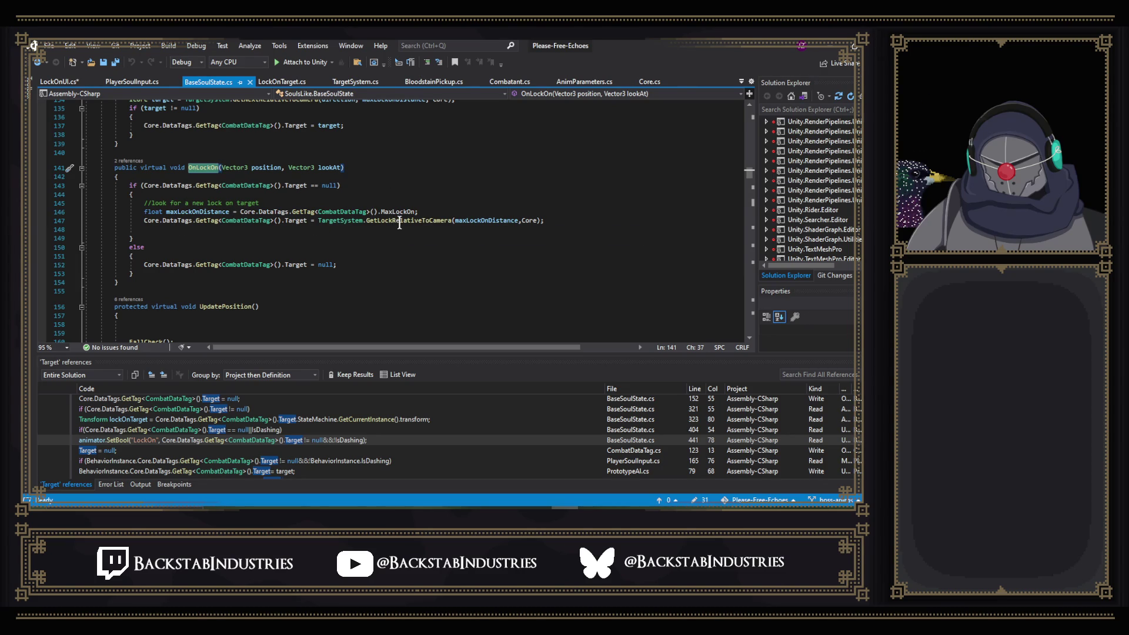
pyautogui.moveTo(399, 222)
pyautogui.scroll(-3, 439, 188)
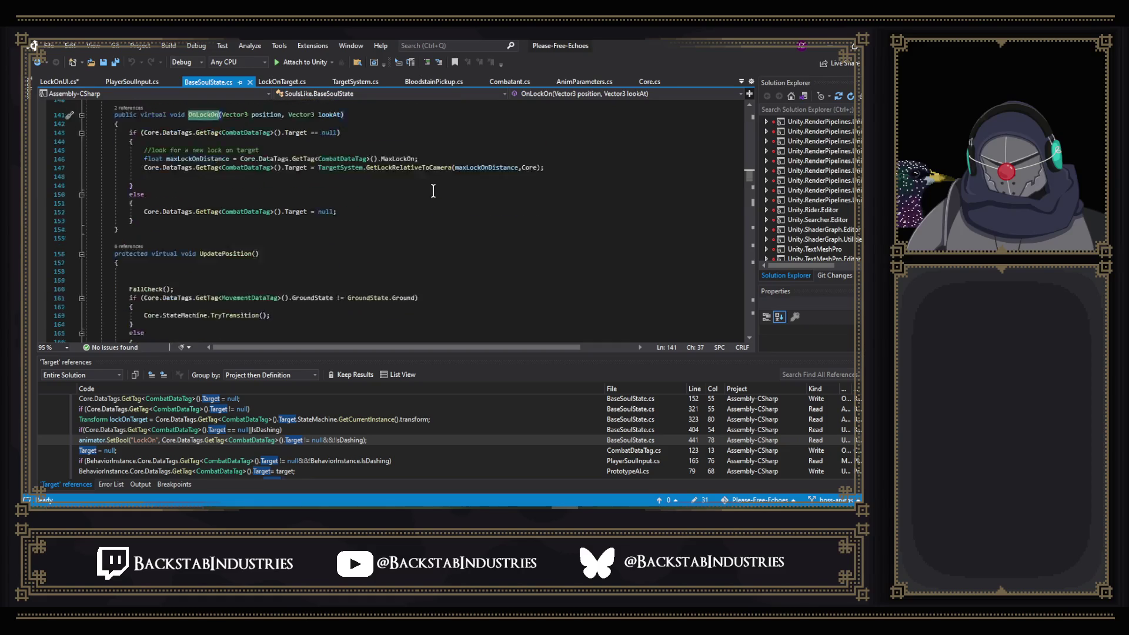
pyautogui.scroll(2, 432, 191)
pyautogui.scroll(1, 430, 193)
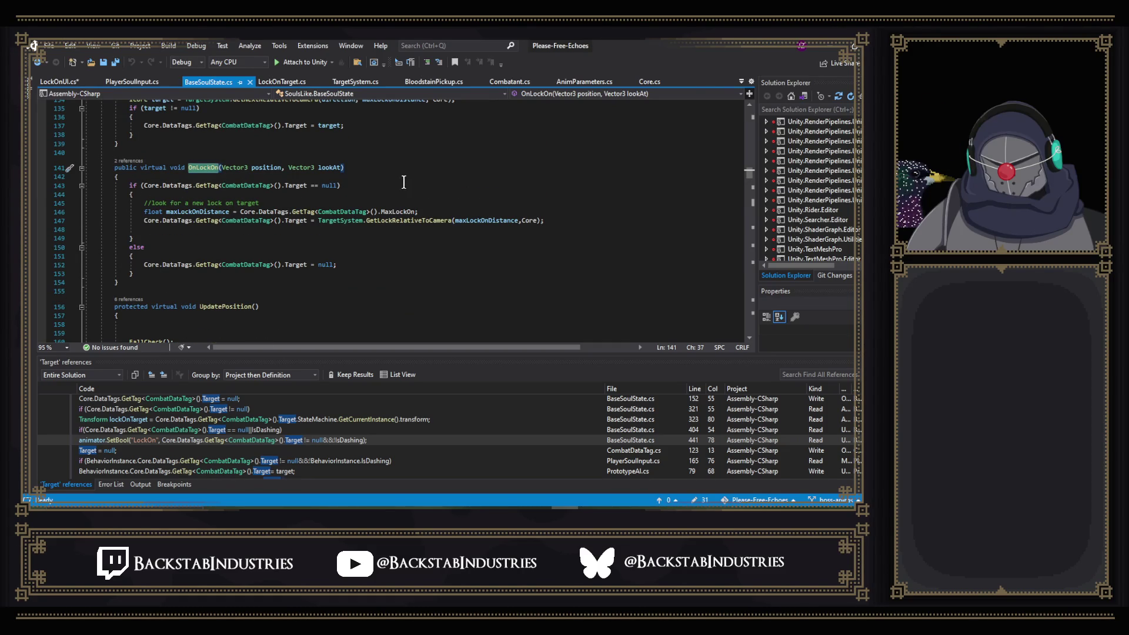
pyautogui.click(132, 83)
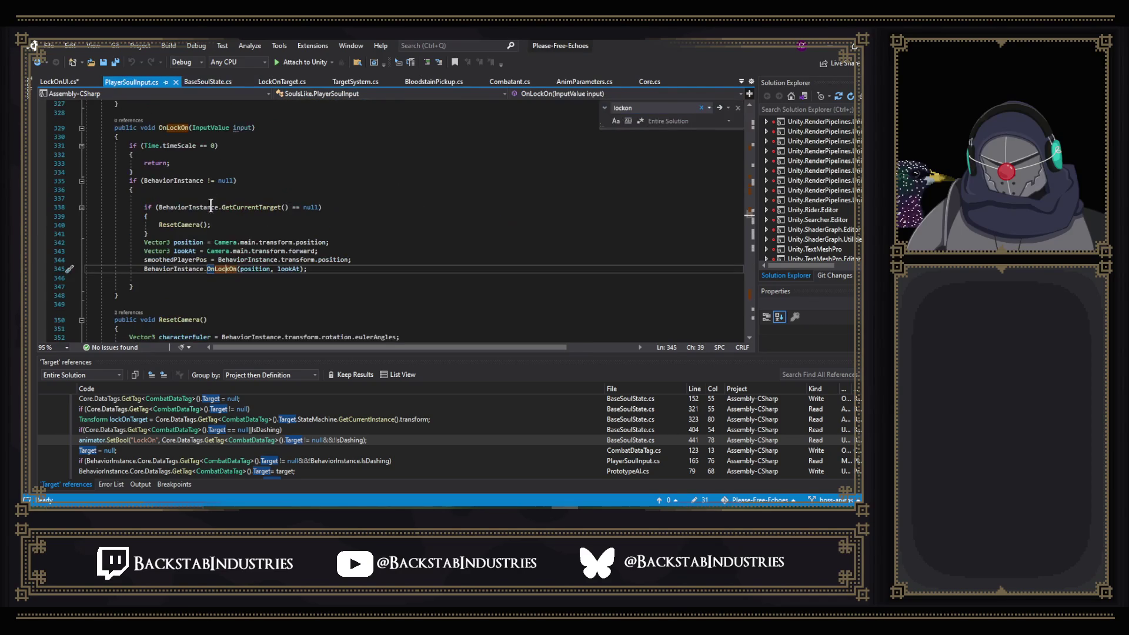
pyautogui.click(213, 83)
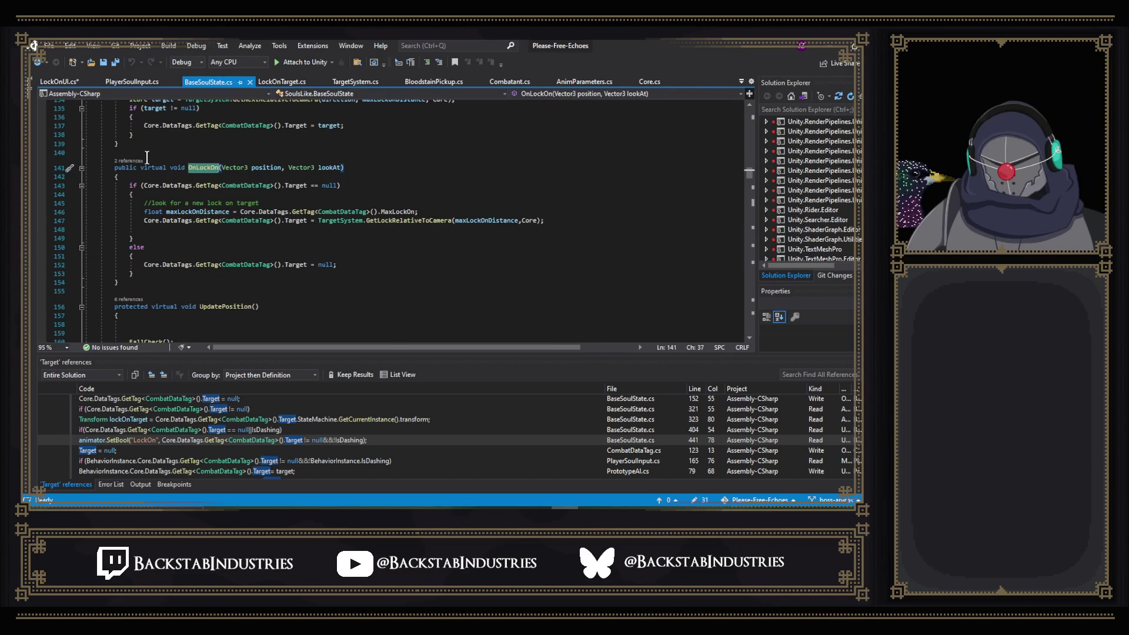
pyautogui.click(129, 161)
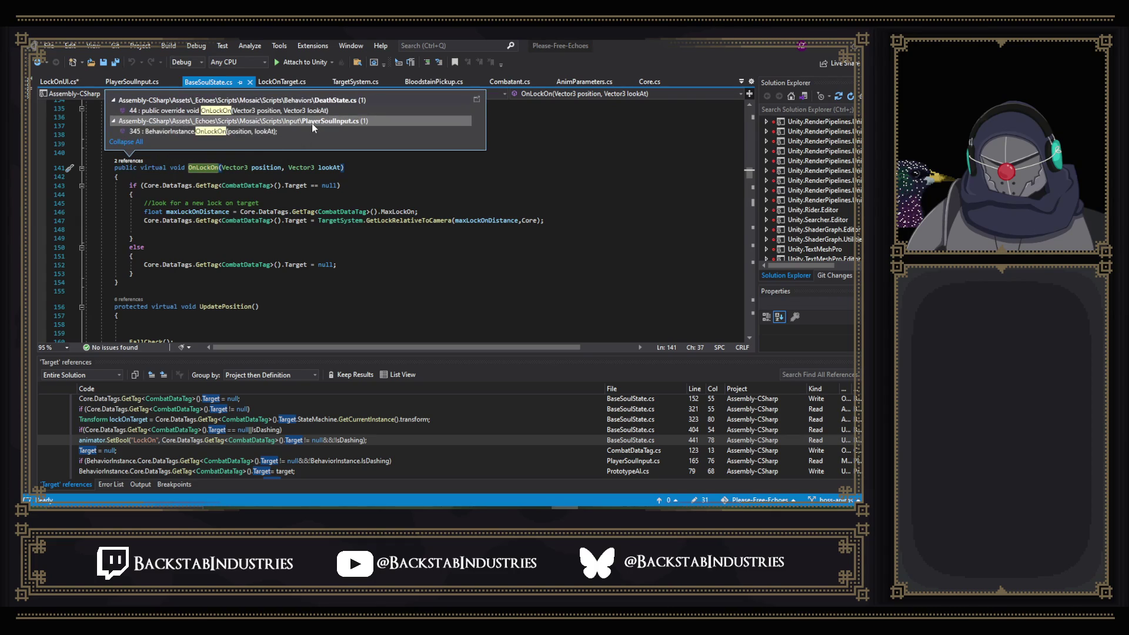
pyautogui.moveTo(310, 127)
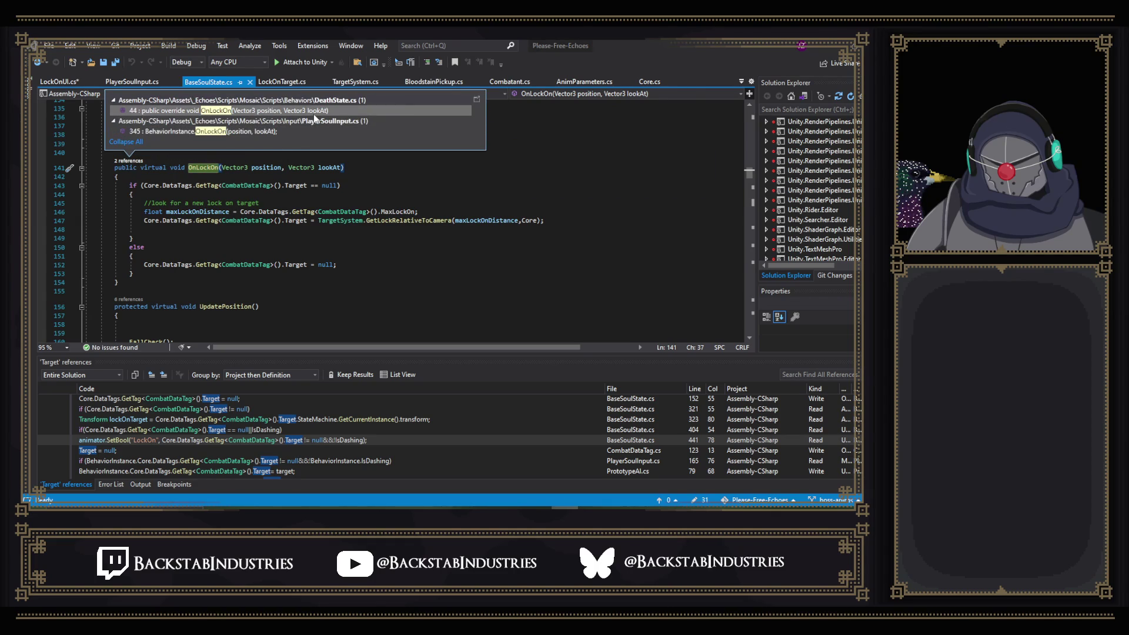
pyautogui.moveTo(313, 115)
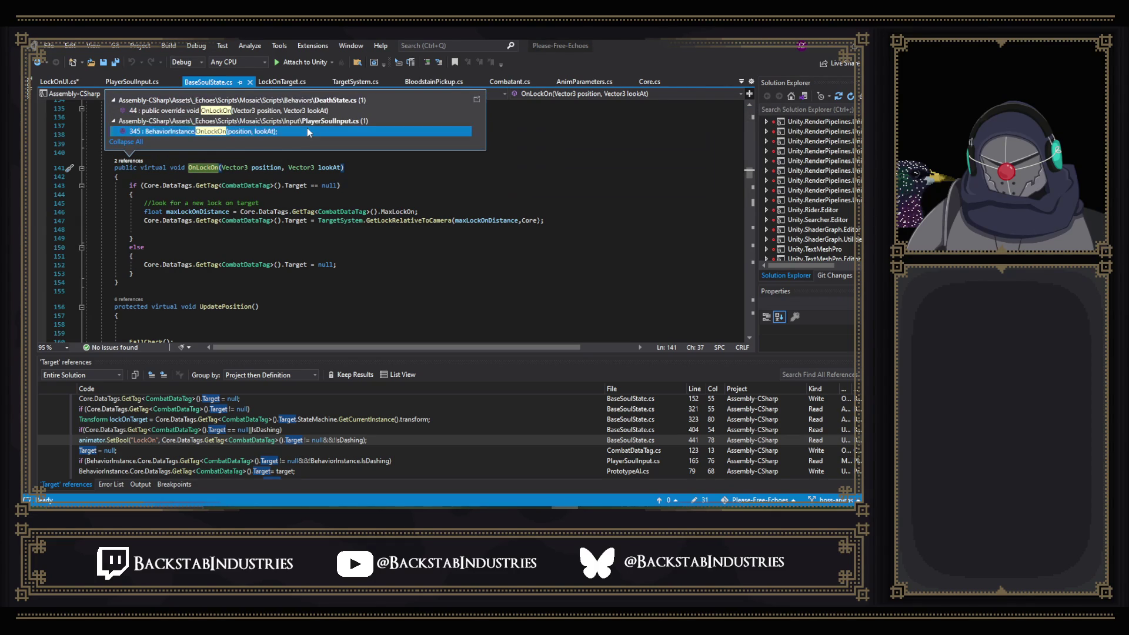
pyautogui.press('Escape')
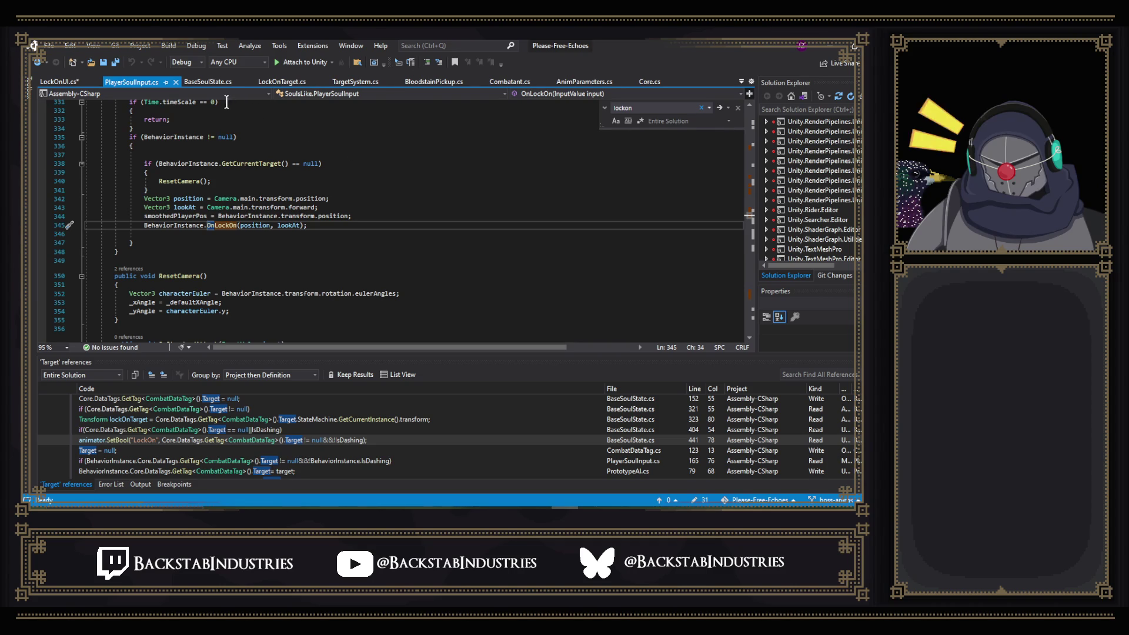
pyautogui.click(273, 86)
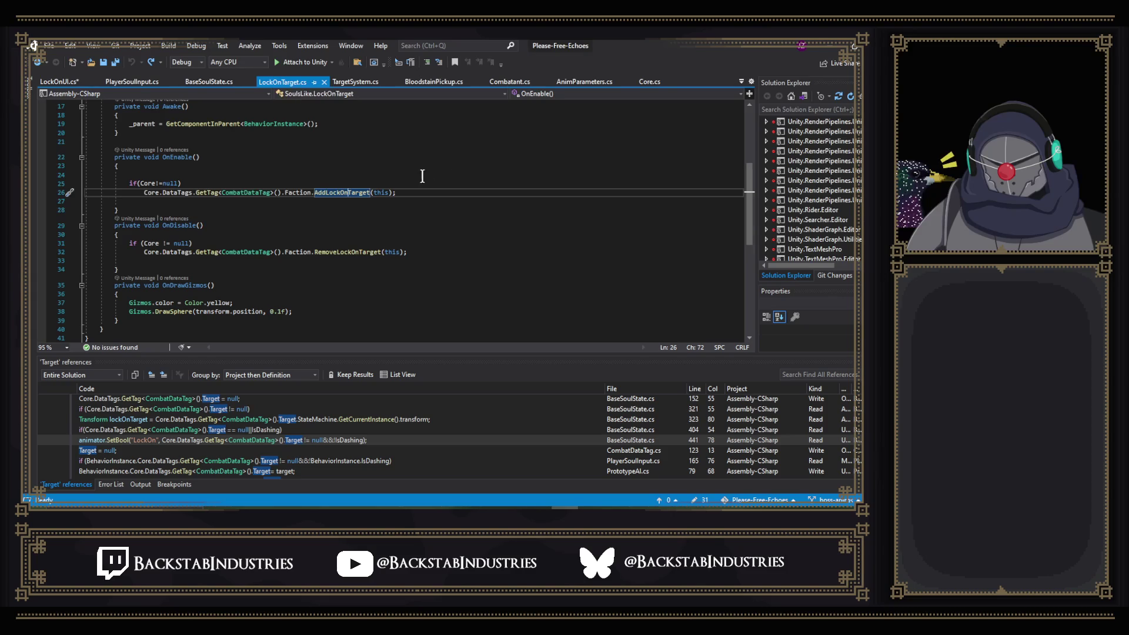
pyautogui.hotkey('ctrl', '-')
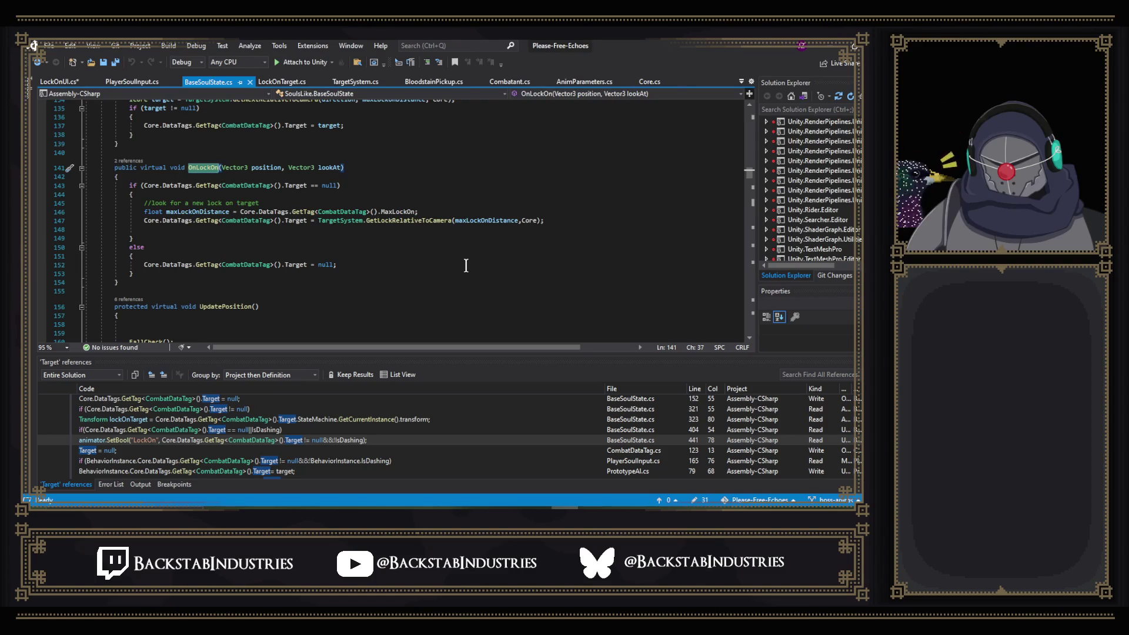
pyautogui.click(146, 77)
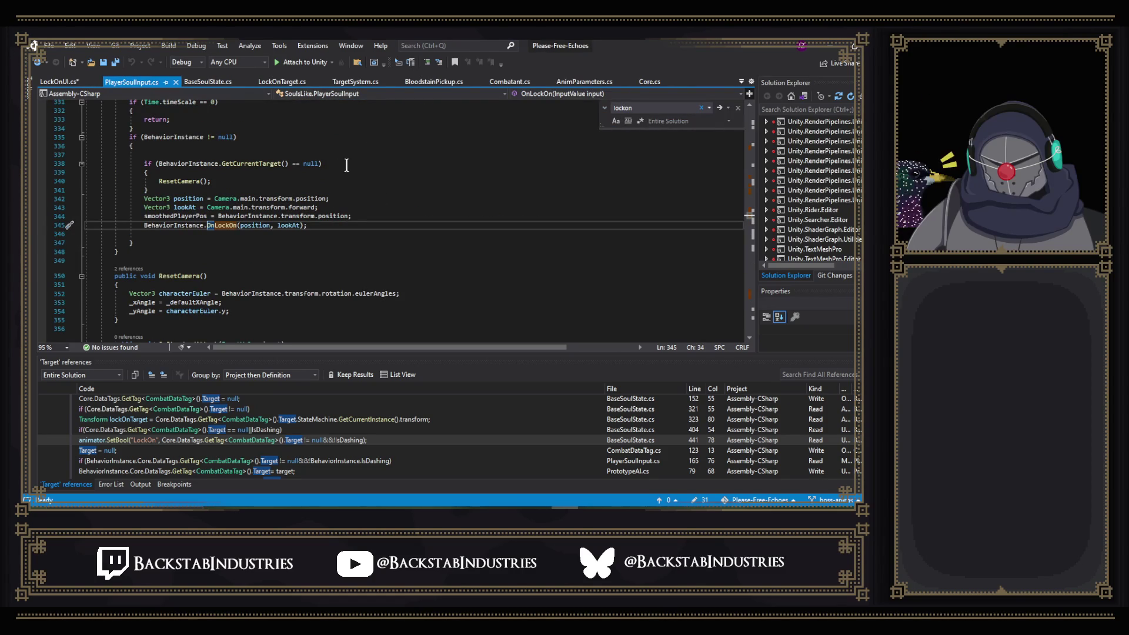
pyautogui.scroll(3, 344, 170)
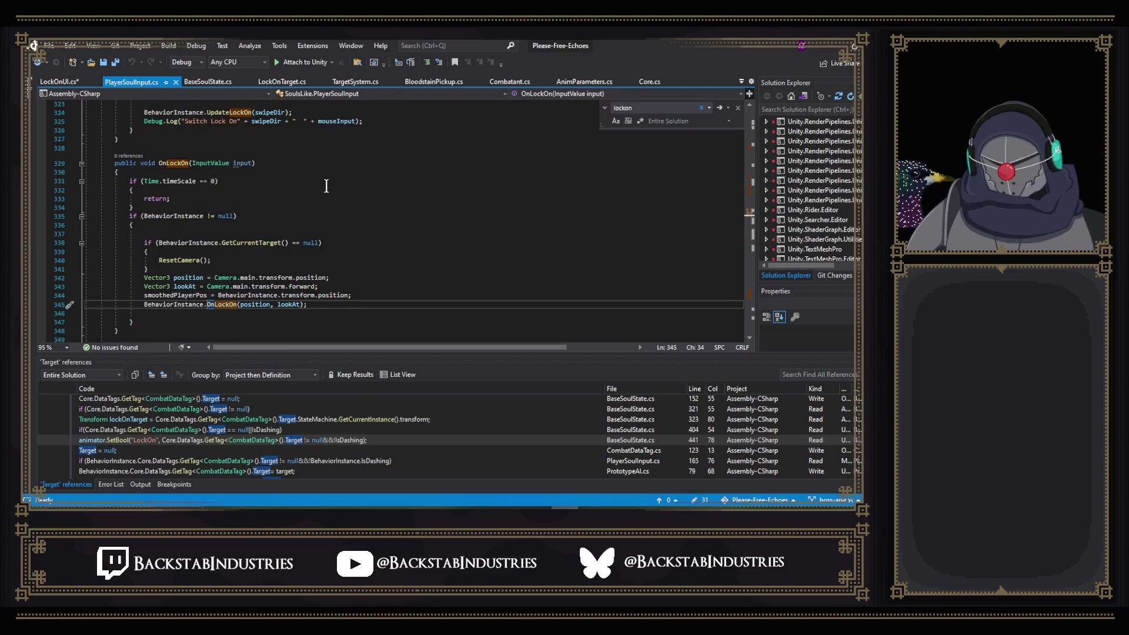
pyautogui.scroll(10, 329, 188)
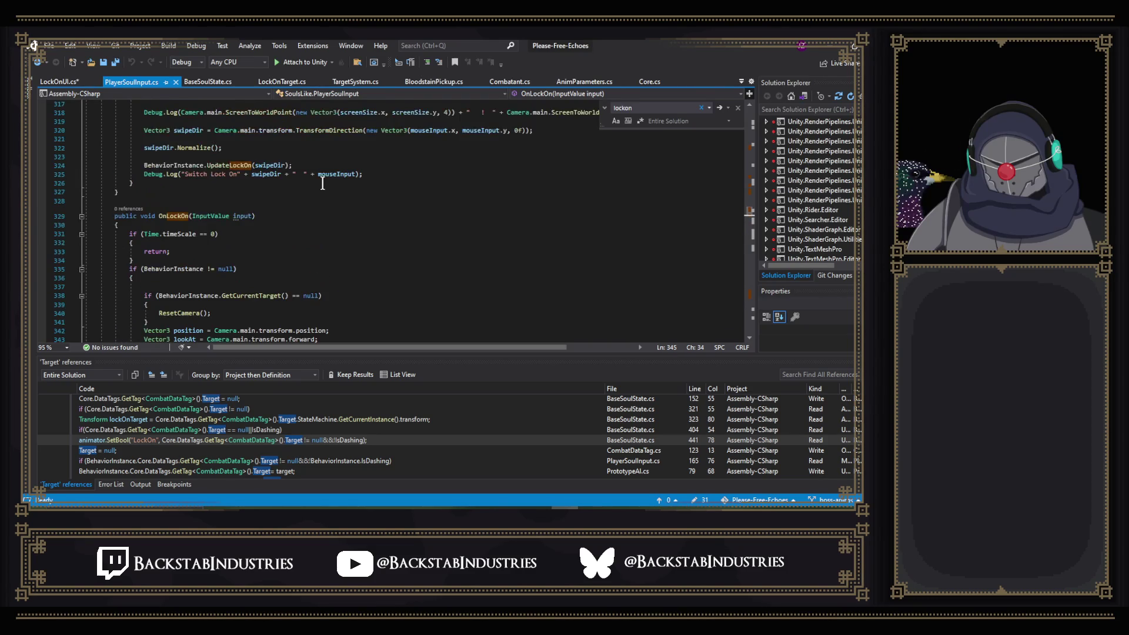
pyautogui.scroll(8, 339, 194)
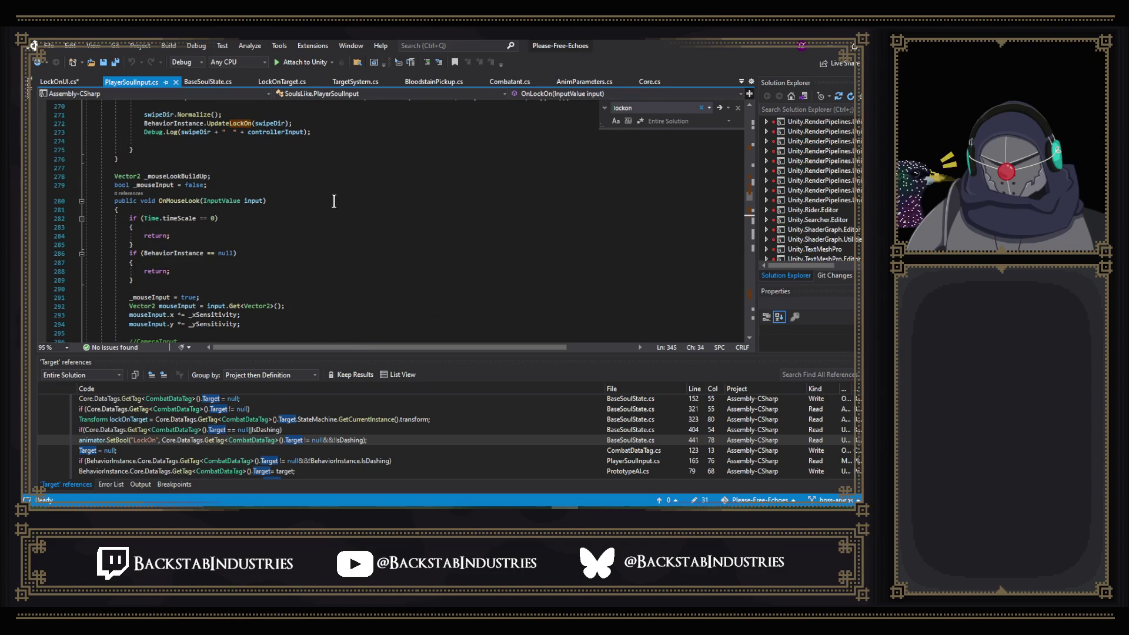
pyautogui.scroll(6, 329, 208)
pyautogui.scroll(6, 329, 208)
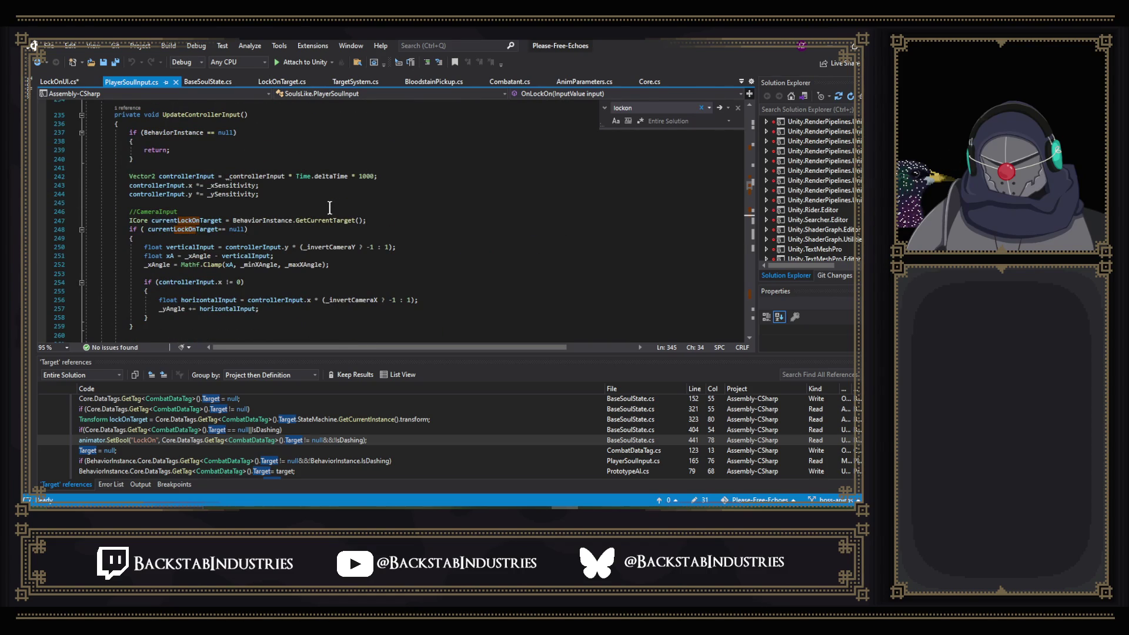
pyautogui.scroll(-20, 329, 207)
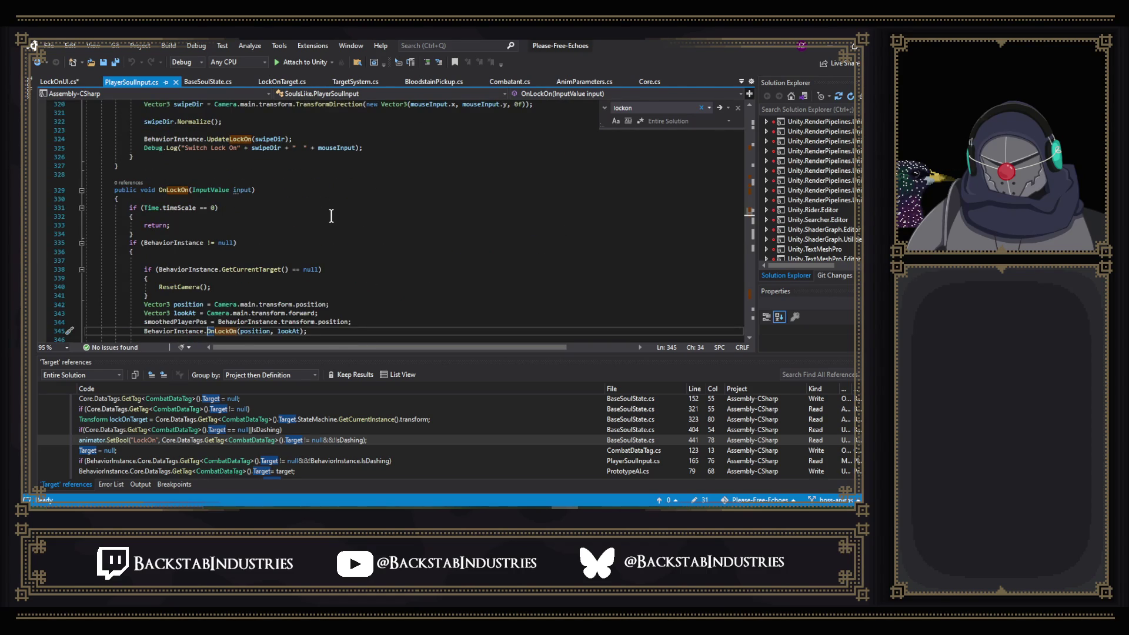
pyautogui.scroll(-9, 331, 216)
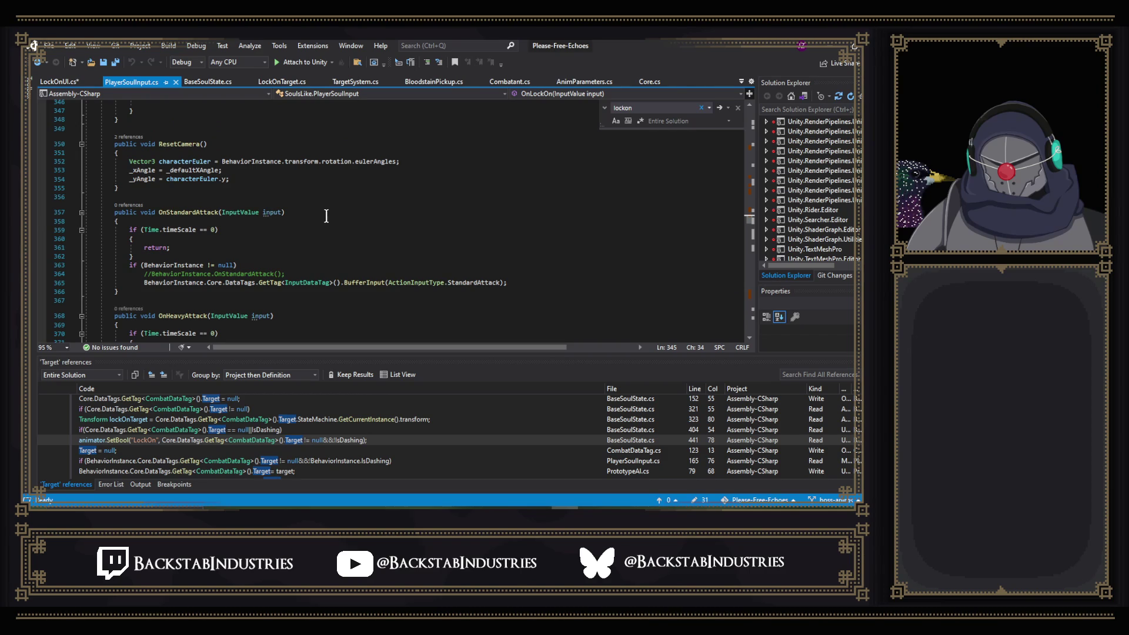
pyautogui.scroll(-7, 325, 216)
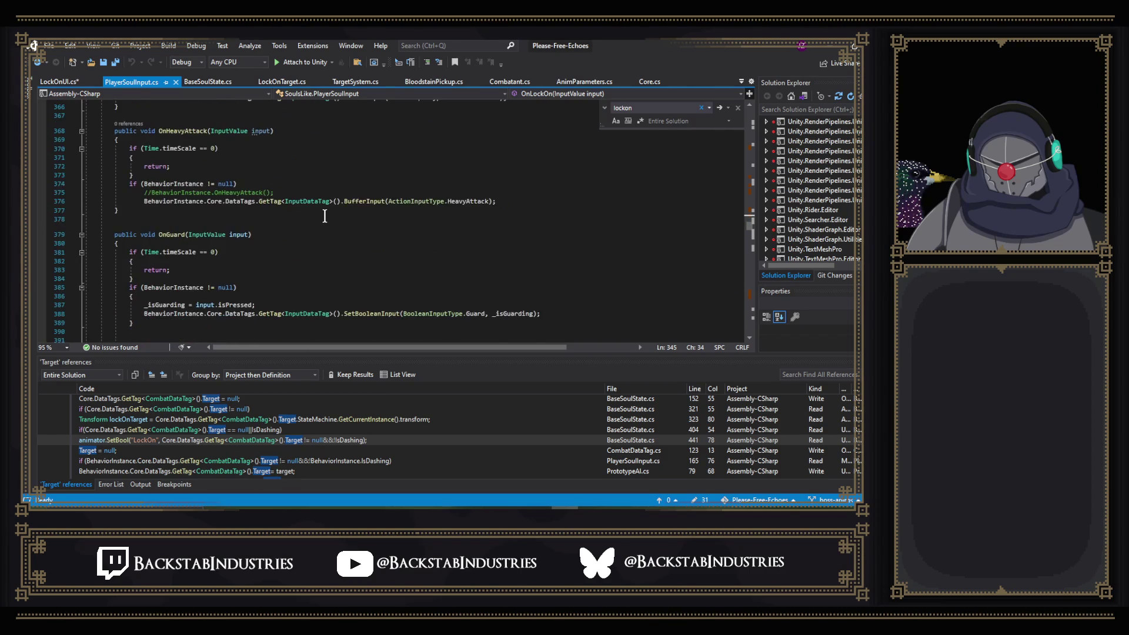
pyautogui.scroll(6, 322, 215)
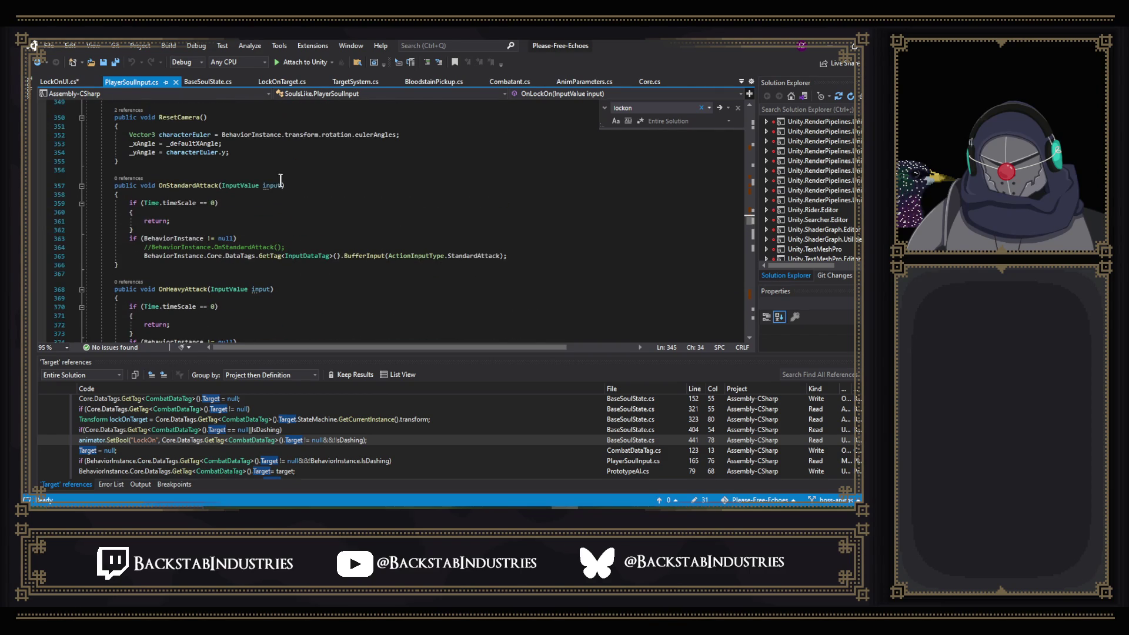
# - Scroll BaseSoulState.cs through UpdateLockOn, OnLockOn and FallCheck, then start an in-file search
pyautogui.click(204, 82)
pyautogui.scroll(2, 261, 207)
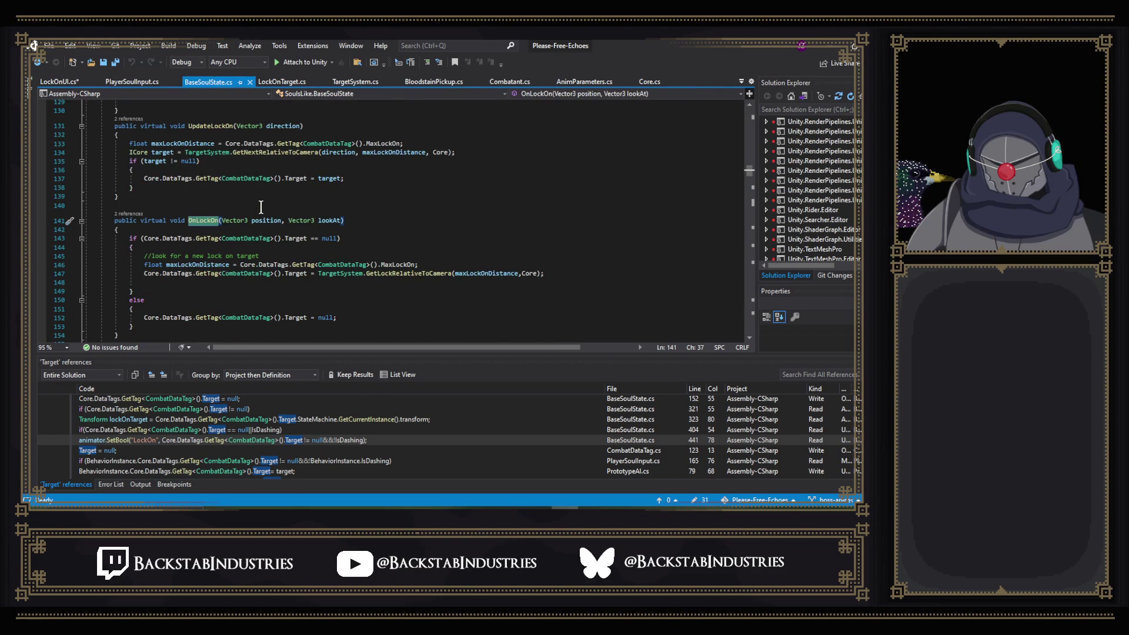
pyautogui.scroll(2, 463, 206)
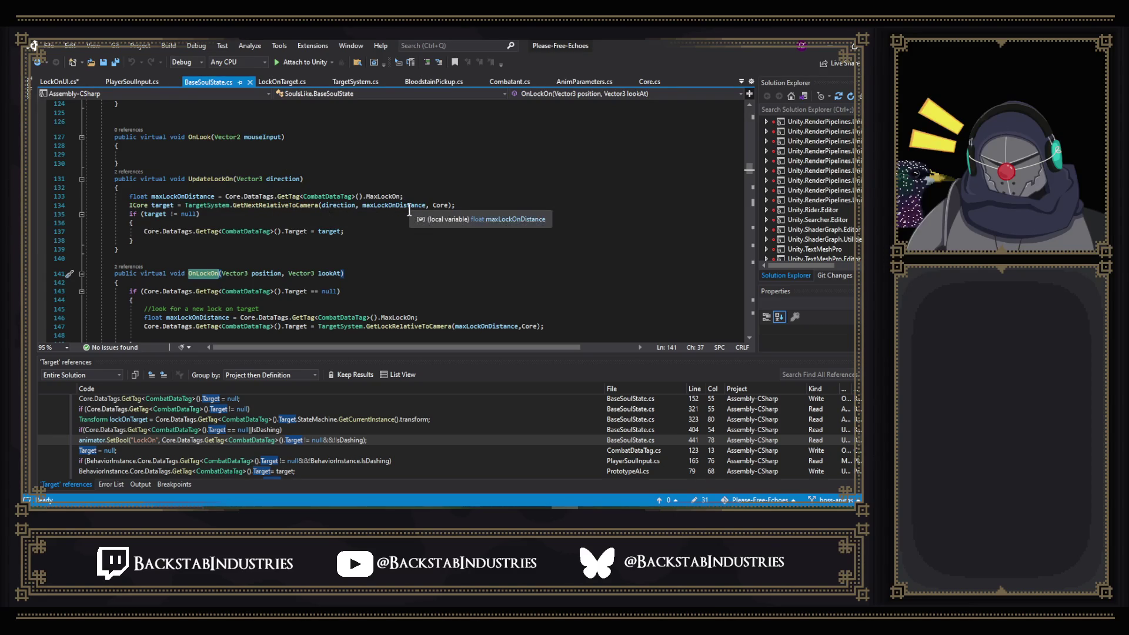
pyautogui.scroll(5, 409, 210)
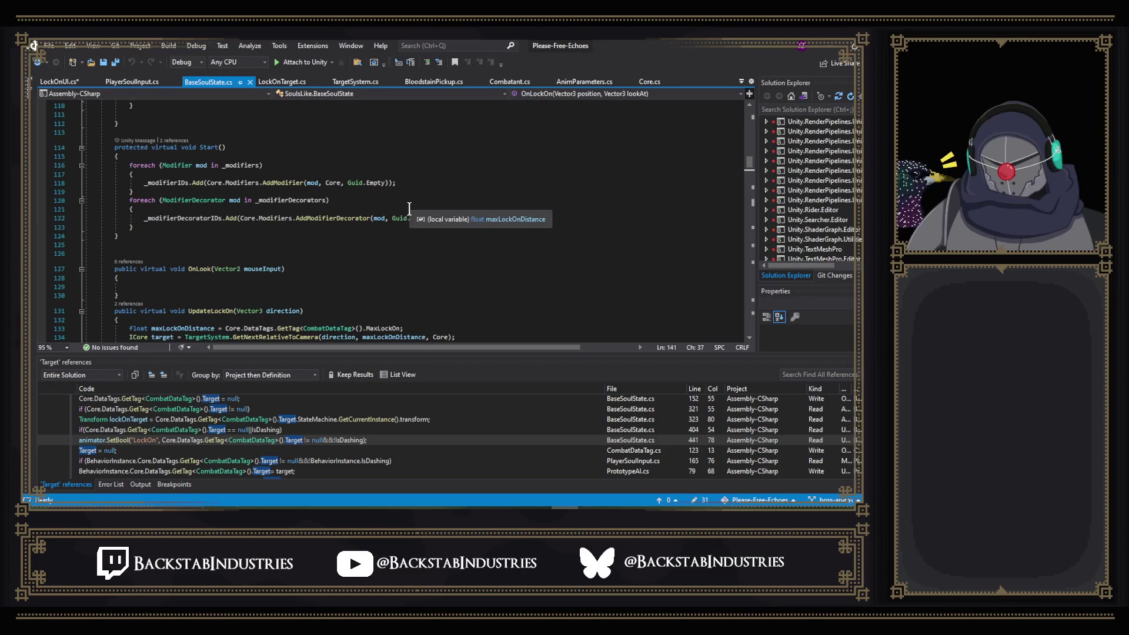
pyautogui.scroll(-9, 409, 210)
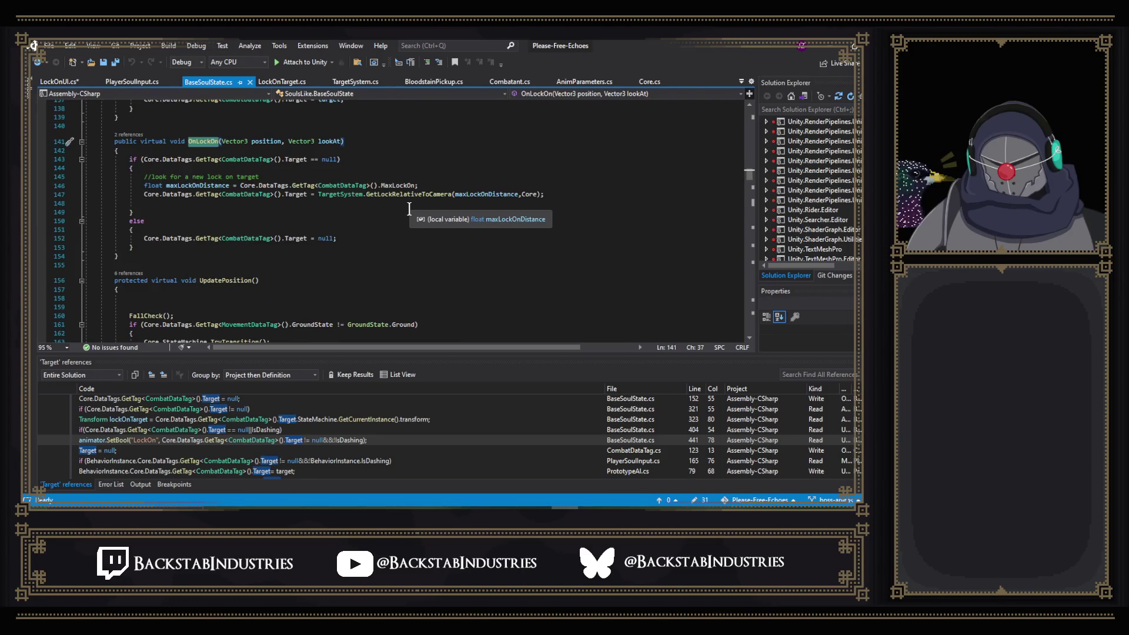
pyautogui.scroll(-5, 409, 210)
pyautogui.scroll(-8, 409, 210)
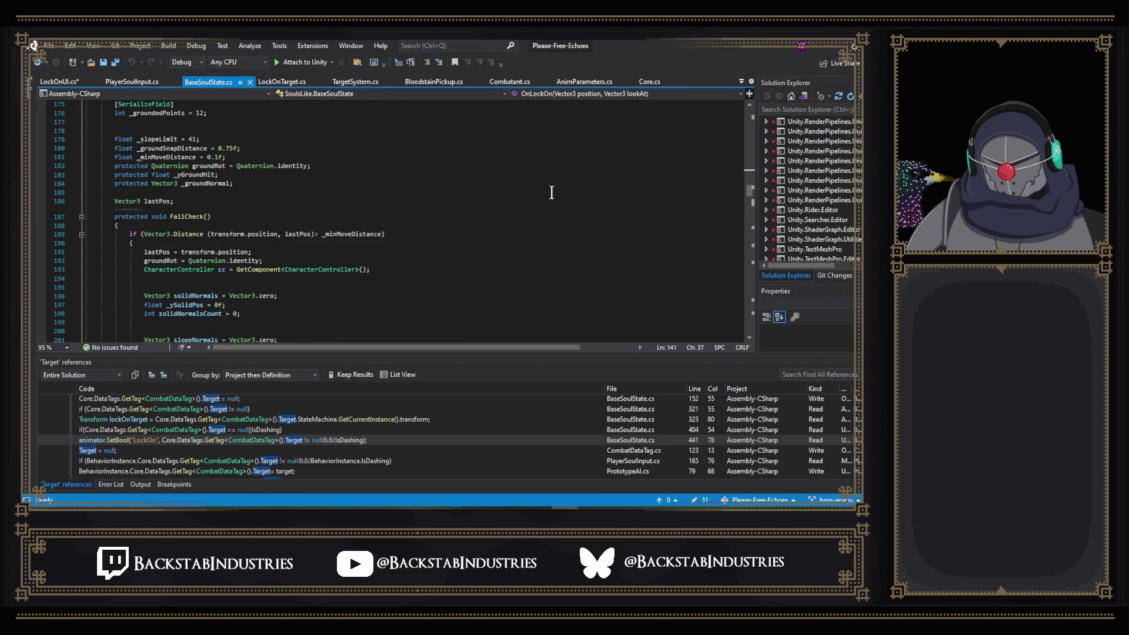
pyautogui.hotkey('ctrl', 'f')
# - Find AnimatorRotation via a 'lock' search and append '//TODO:' after line 323's lockOnTarget
pyautogui.write('lock')
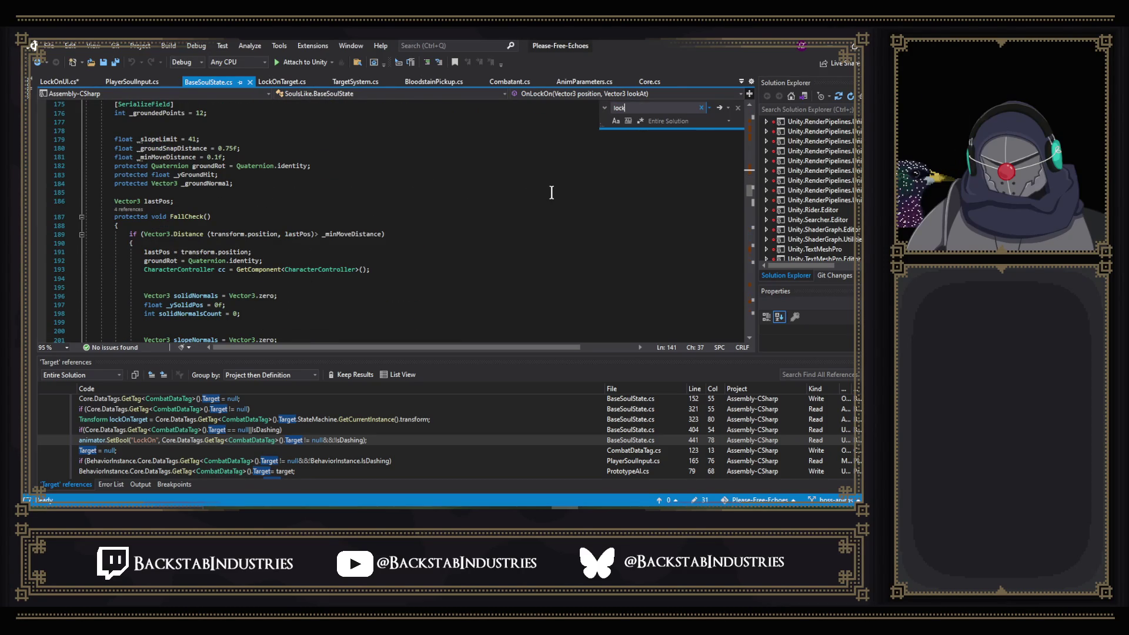
pyautogui.moveTo(752, 188); pyautogui.dragTo(756, 251)
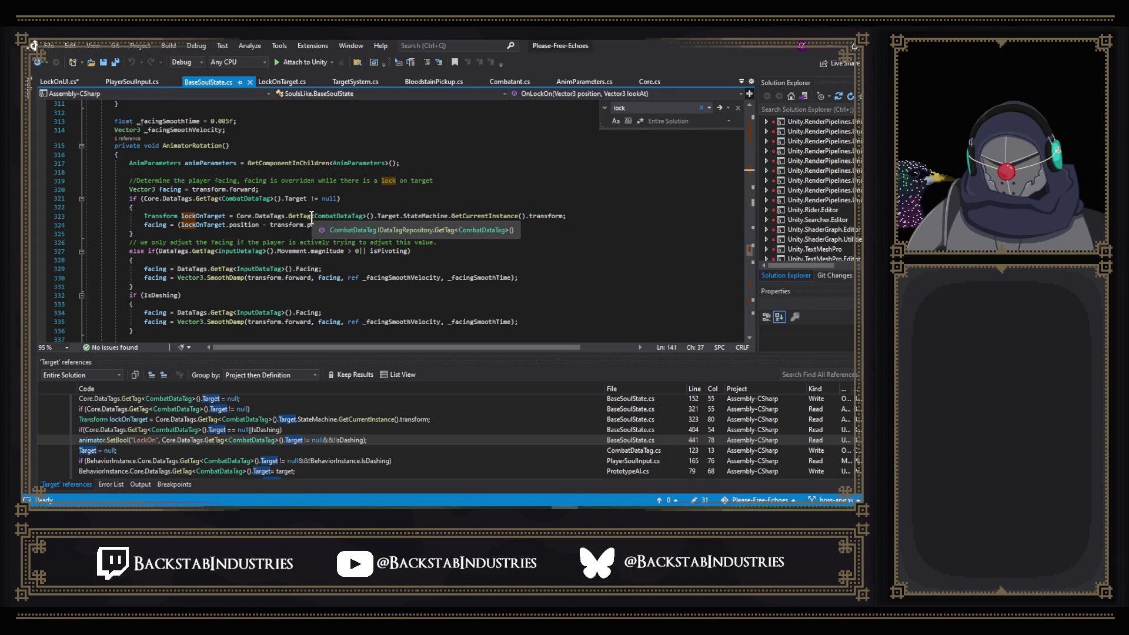
pyautogui.moveTo(280, 210)
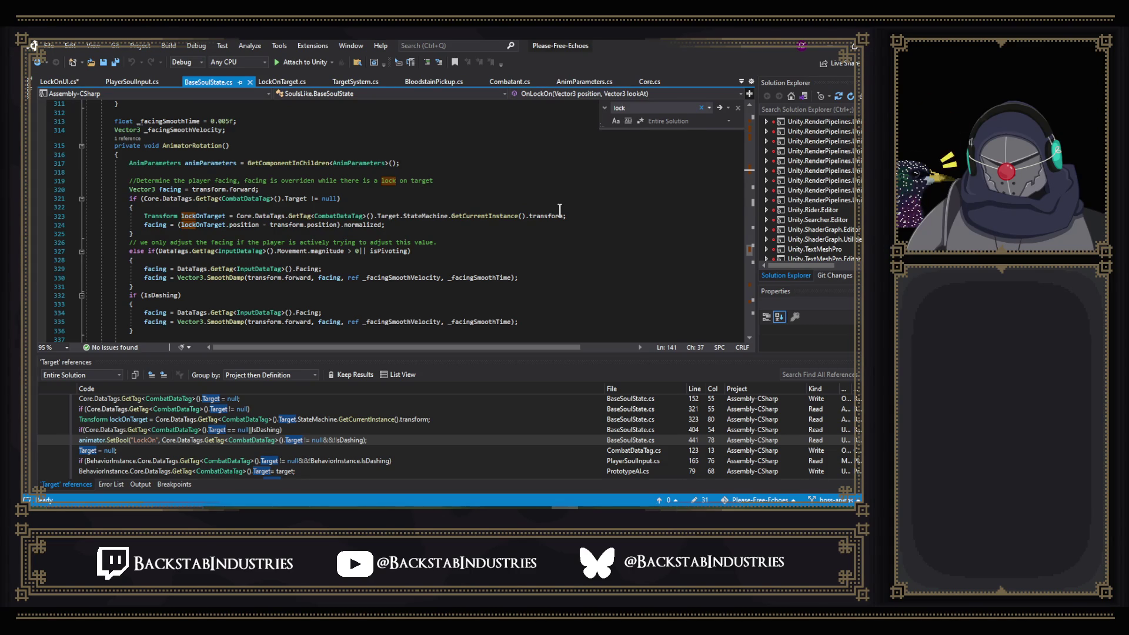
pyautogui.click(590, 216)
pyautogui.write('//TODO')
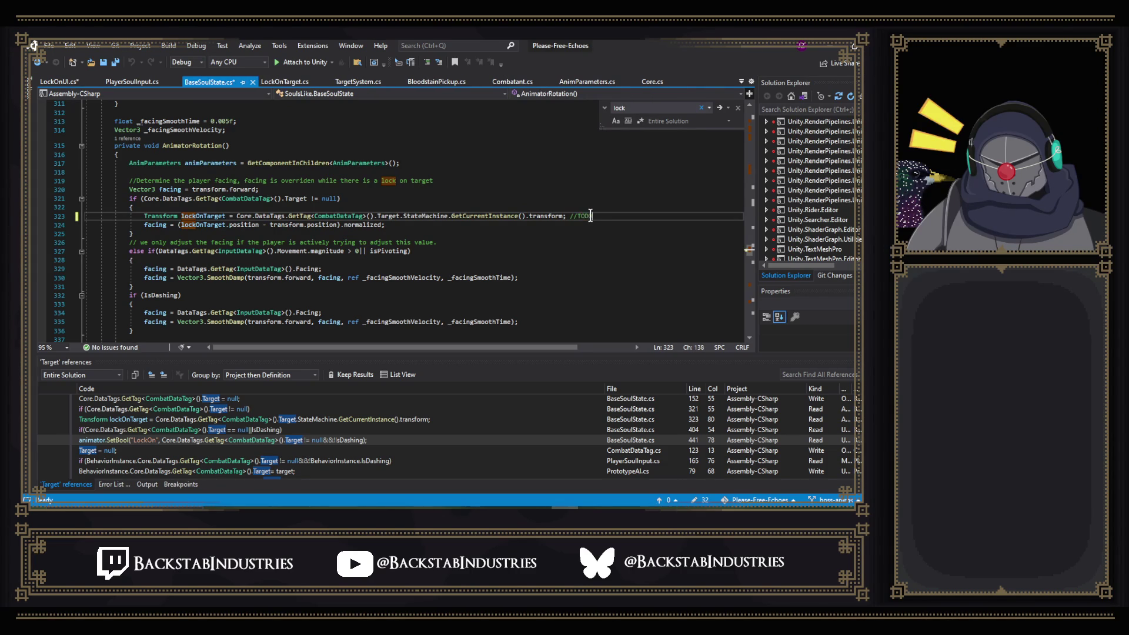
pyautogui.write(':')
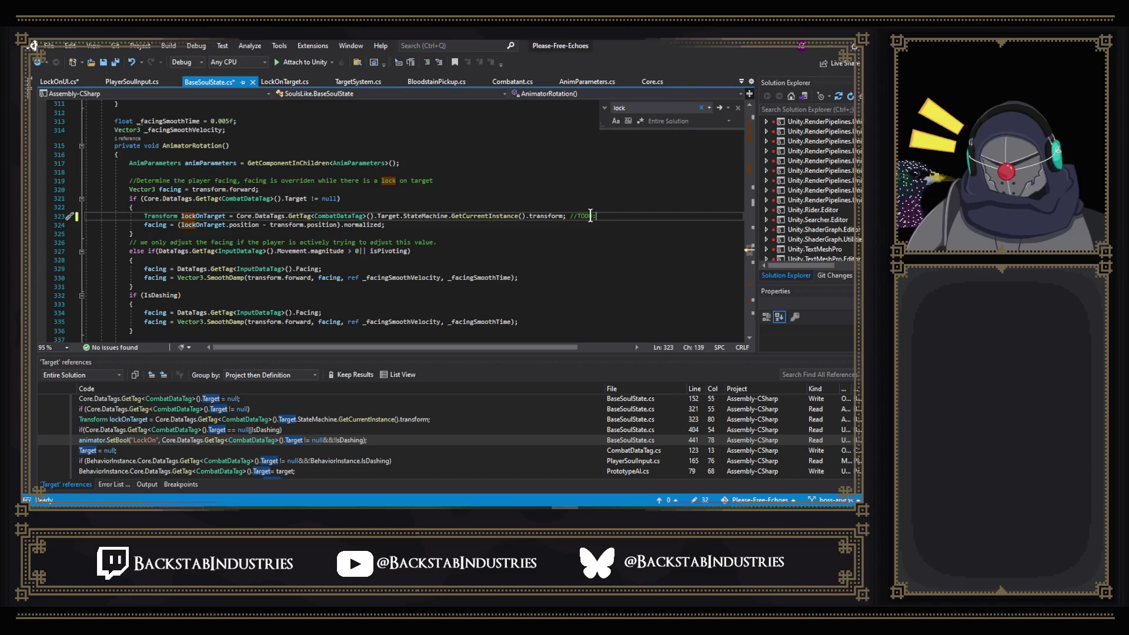